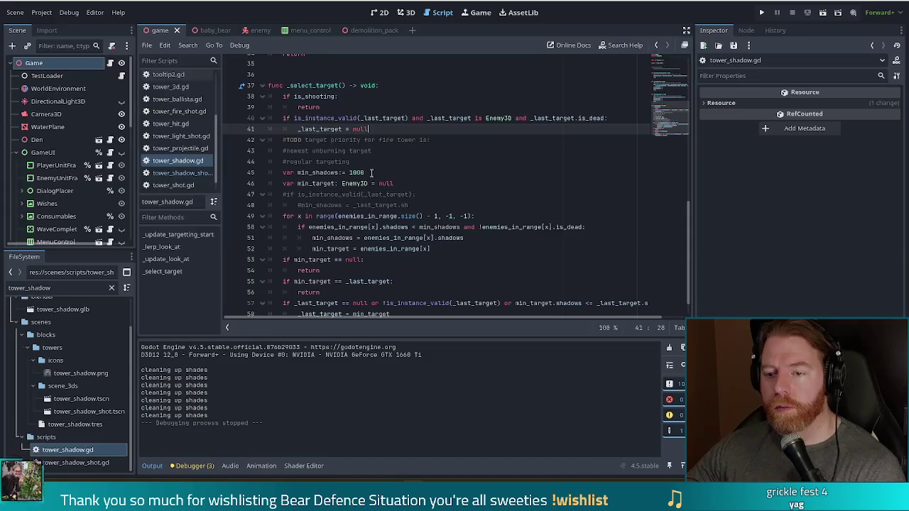
Review lines 40–52 of tower_shadow.gd, including the range expression and shadows assignment
{"action": "left_click", "coordinate": [575, 119]}
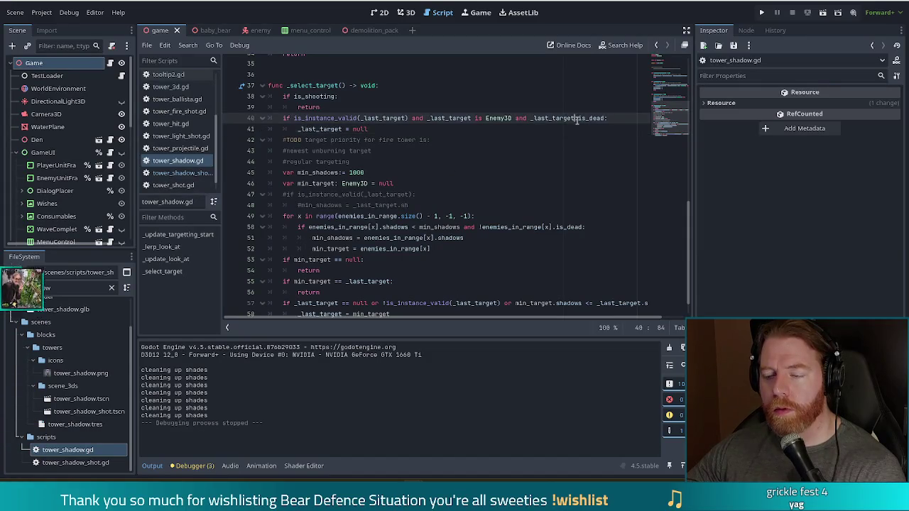
{"action": "right_click", "coordinate": [620, 142]}
{"action": "key", "text": "Escape"}
{"action": "left_click", "coordinate": [407, 129]}
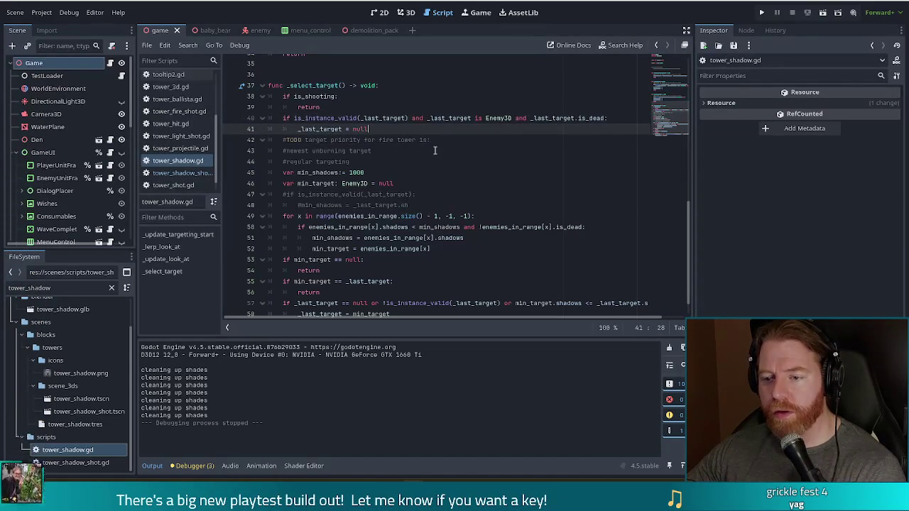
{"action": "scroll", "coordinate": [396, 170], "scroll_direction": "down", "scroll_amount": 1}
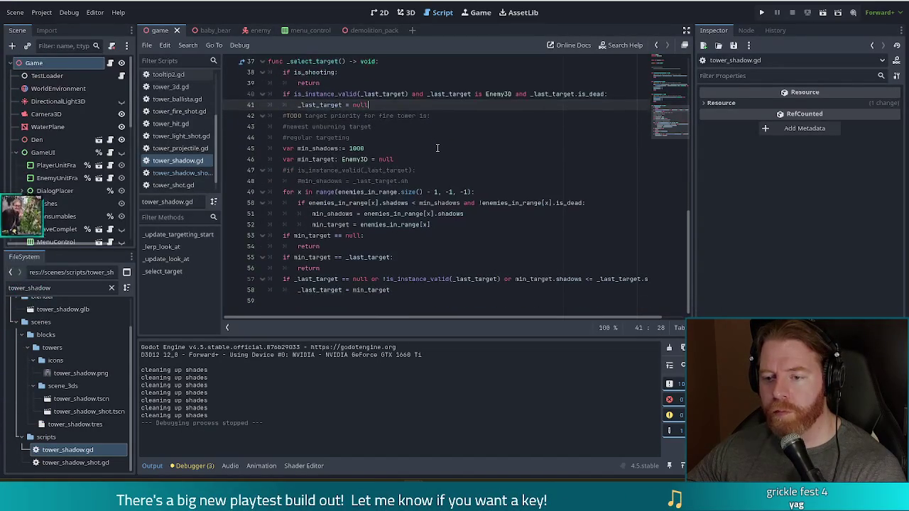
{"action": "left_click_drag", "start_coordinate": [317, 192], "coordinate": [453, 192]}
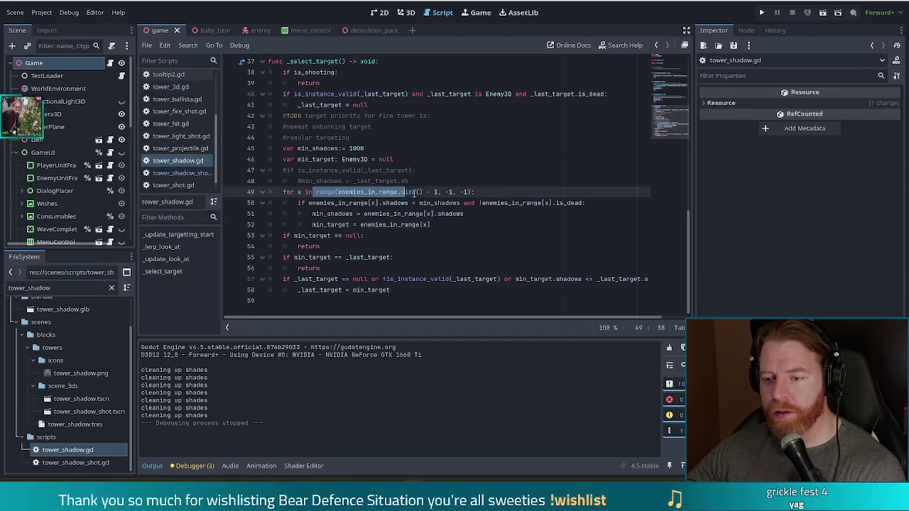
{"action": "left_click", "coordinate": [456, 192]}
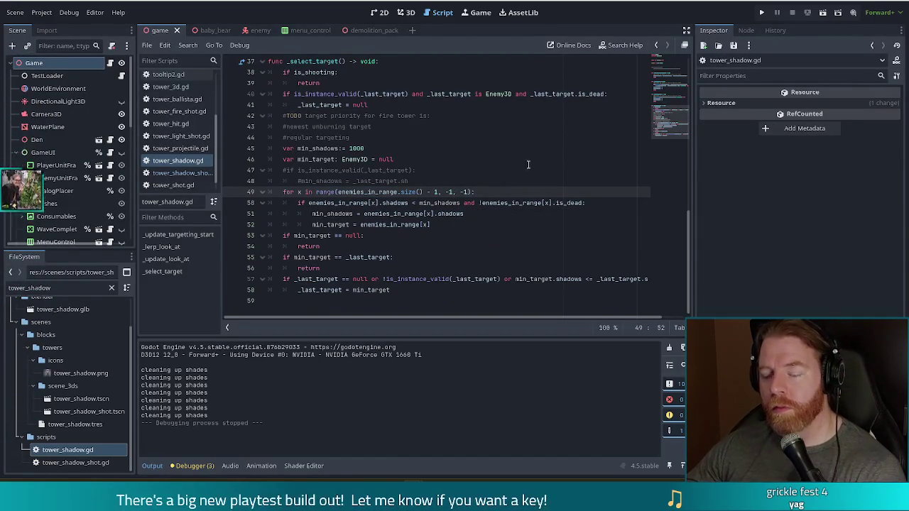
{"action": "left_click", "coordinate": [447, 213]}
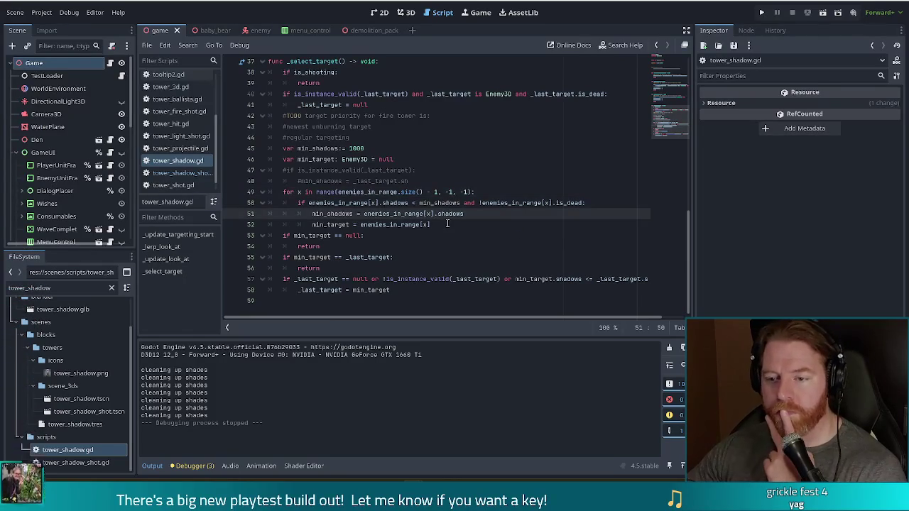
{"action": "left_click", "coordinate": [446, 224]}
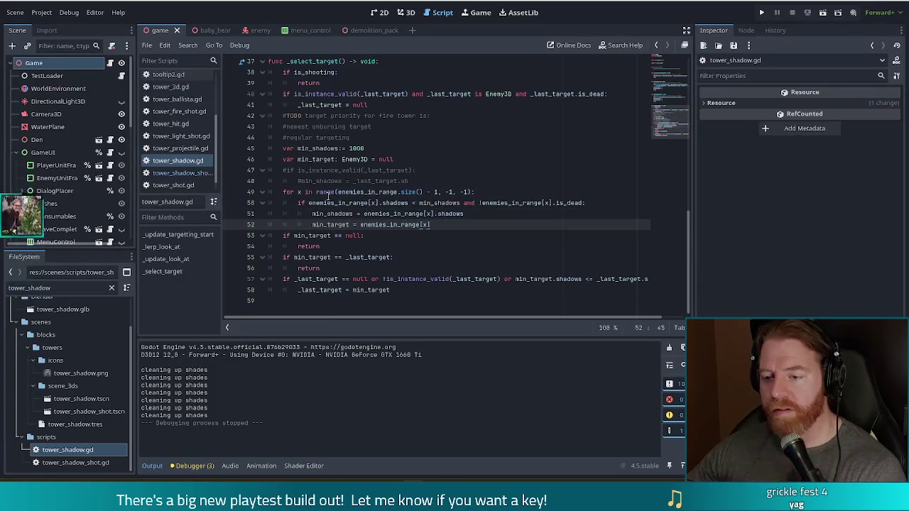
{"action": "mouse_move", "coordinate": [332, 194]}
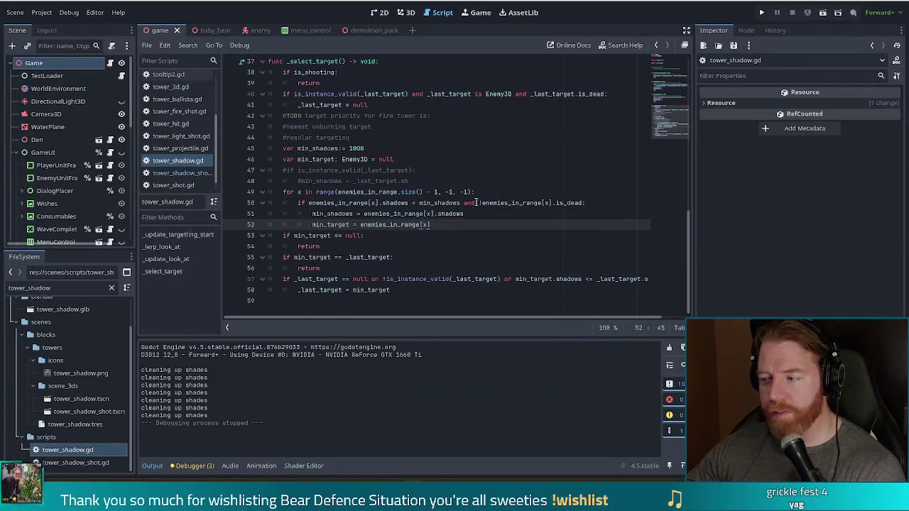
Examine the min_target null check and return on lines 53–54 of _select_target
{"action": "left_click", "coordinate": [424, 229]}
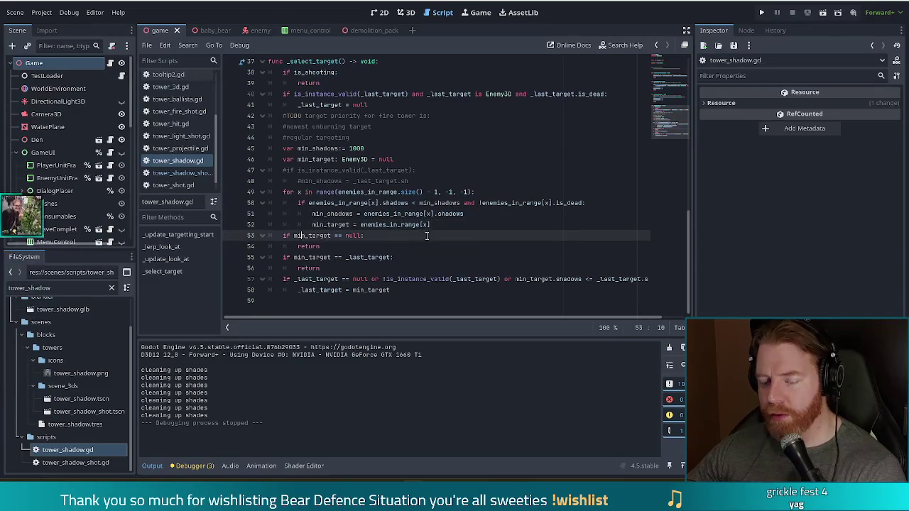
{"action": "mouse_move", "coordinate": [306, 236]}
{"action": "left_mouse_down"}
{"action": "mouse_move", "coordinate": [361, 236]}
{"action": "mouse_move", "coordinate": [364, 250]}
{"action": "left_mouse_up"}
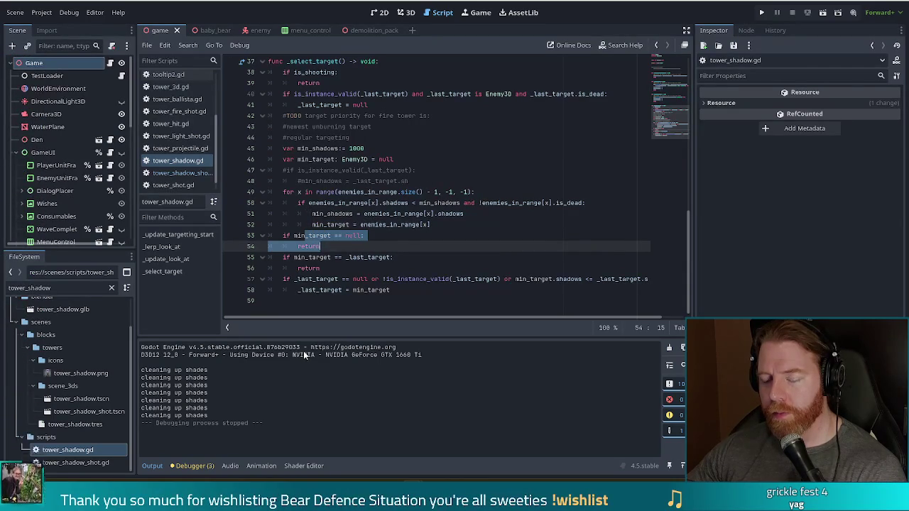
{"action": "left_click", "coordinate": [328, 246]}
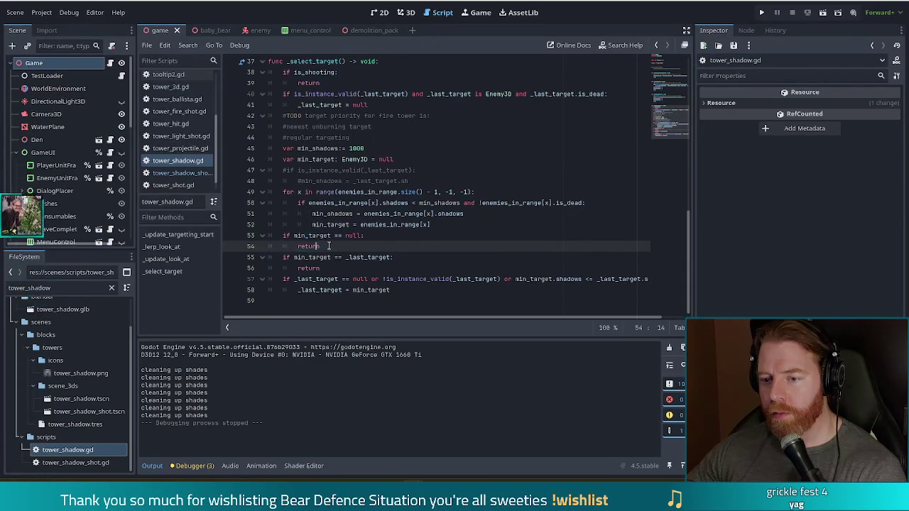
{"action": "left_click", "coordinate": [361, 244]}
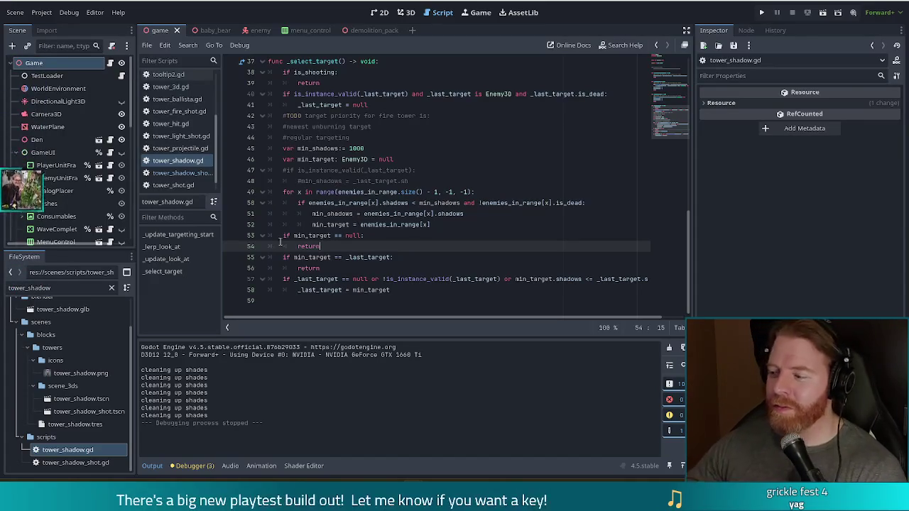
{"action": "mouse_move", "coordinate": [425, 181]}
{"action": "left_mouse_down"}
{"action": "mouse_move", "coordinate": [462, 172]}
{"action": "mouse_move", "coordinate": [433, 166]}
{"action": "left_mouse_up"}
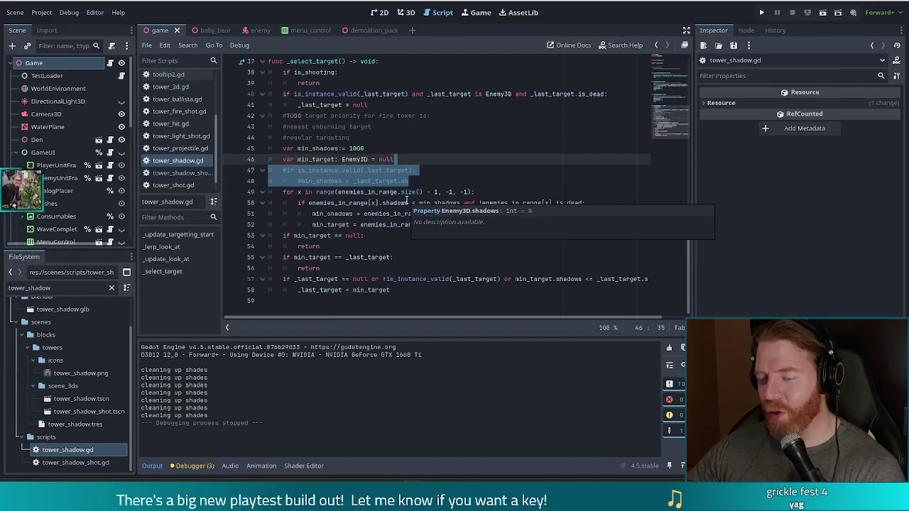
{"action": "left_click", "coordinate": [369, 235]}
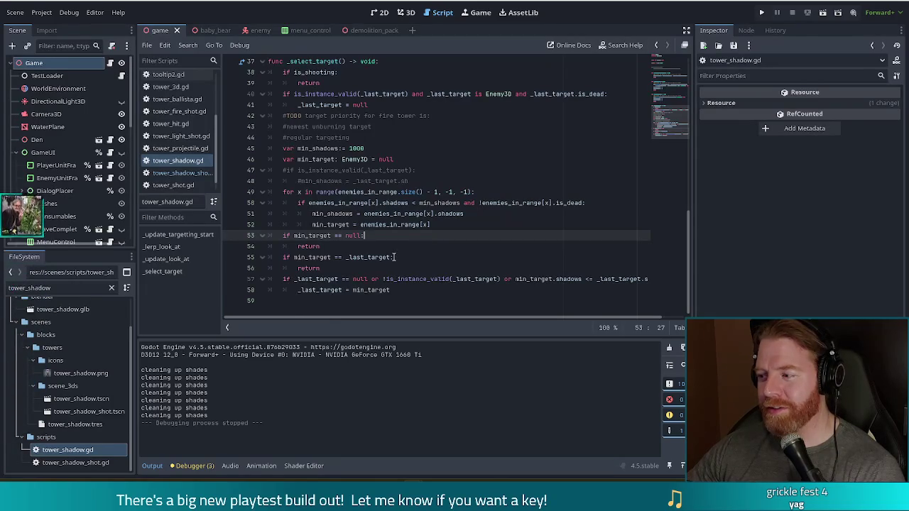
{"action": "mouse_move", "coordinate": [386, 255]}
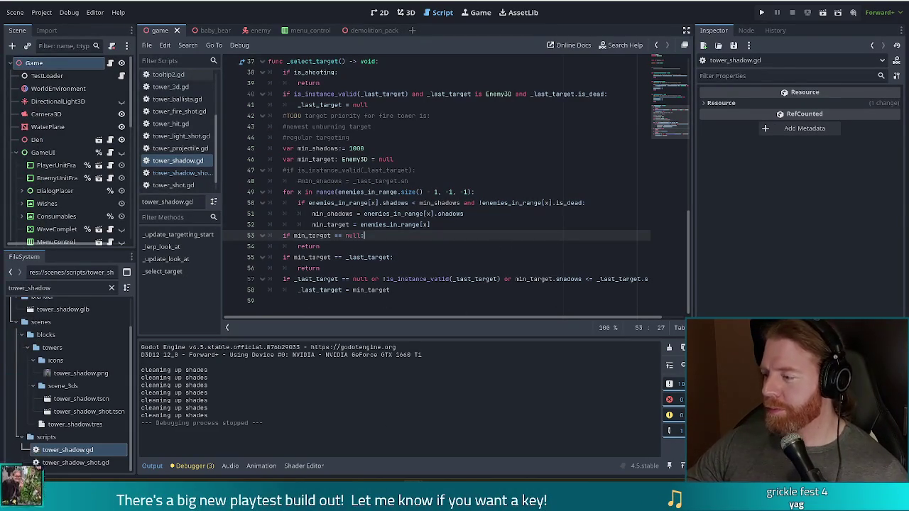
{"action": "left_click", "coordinate": [352, 246]}
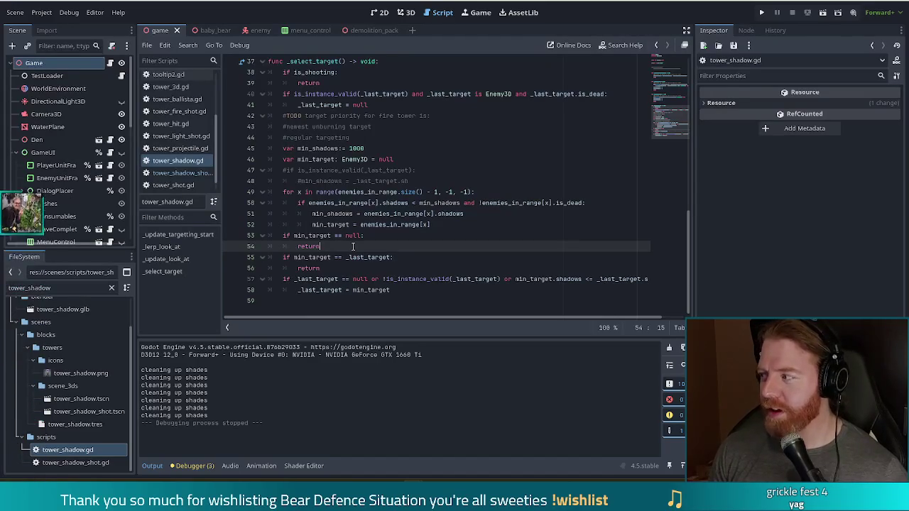
Insert `_last_target = null` above the return on line 54 and save the script
{"action": "key", "text": "ctrl+shift+Return"}
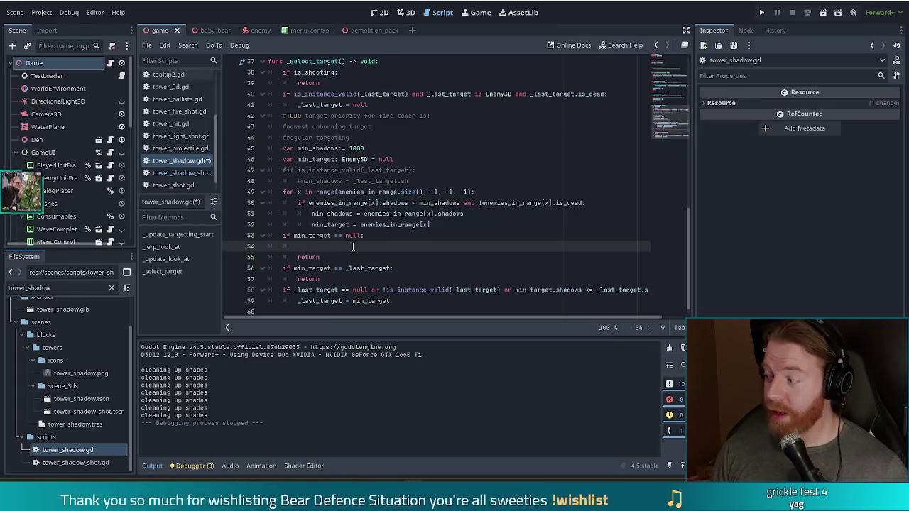
{"action": "type", "text": "_la"}
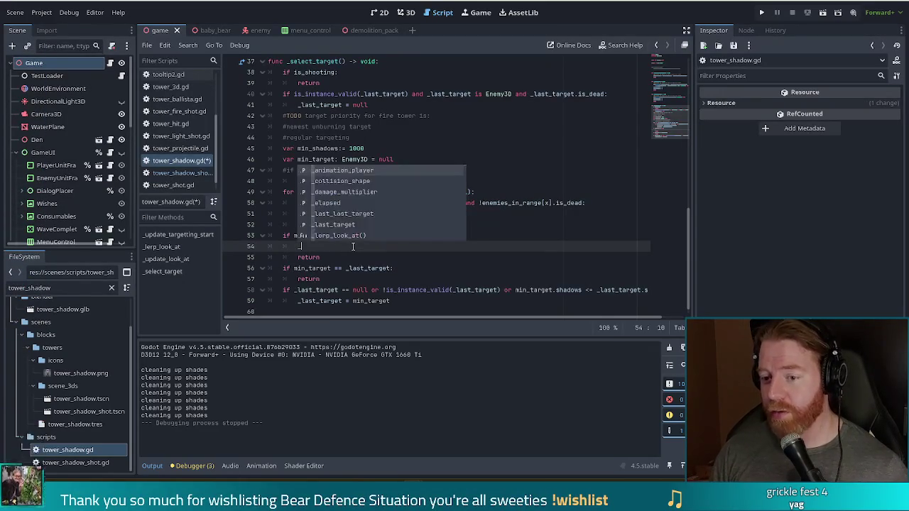
{"action": "key", "text": "Return"}
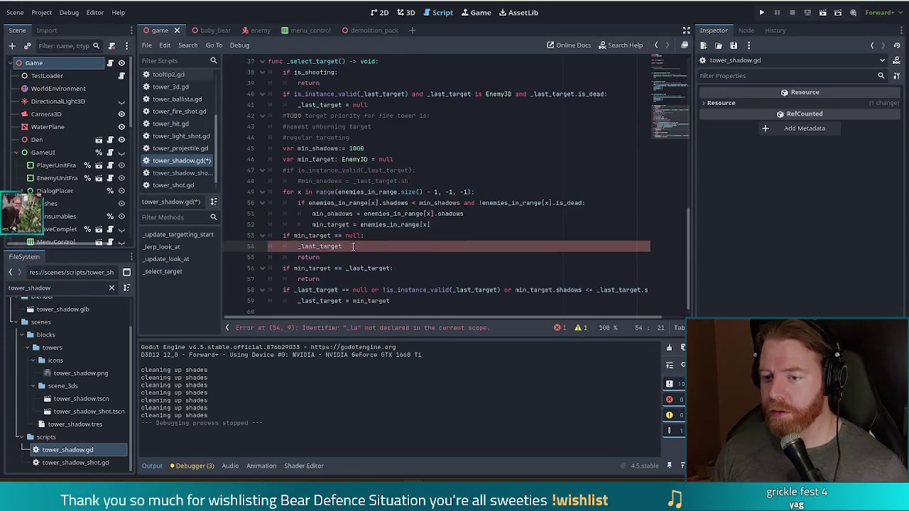
{"action": "type", "text": "= null"}
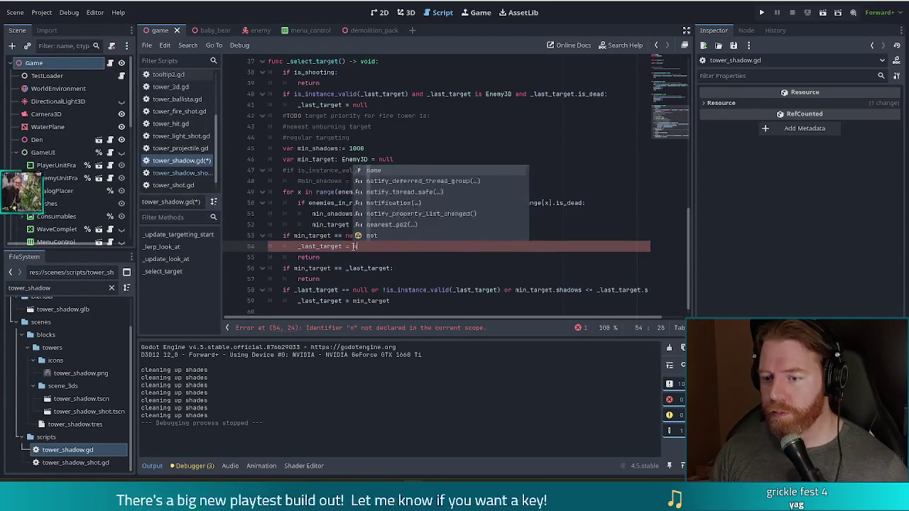
{"action": "key", "text": "ctrl+s"}
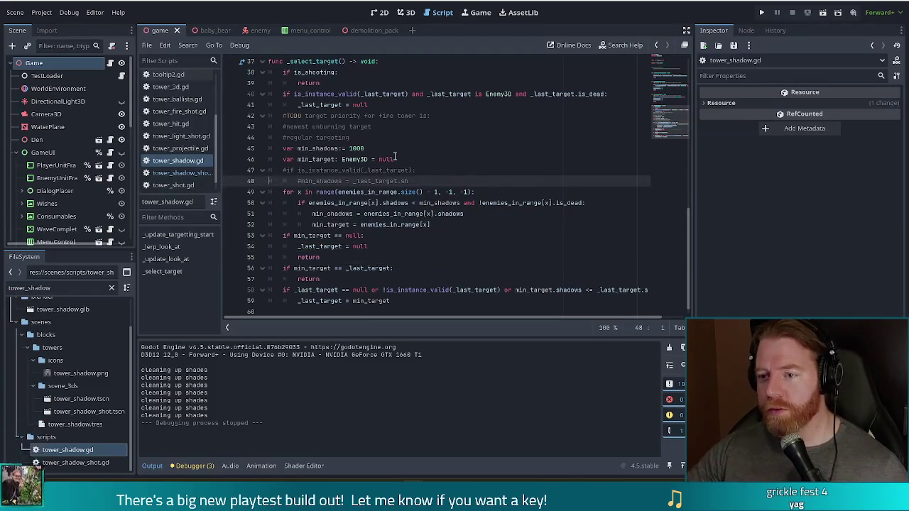
{"action": "left_click", "coordinate": [369, 246]}
{"action": "mouse_move", "coordinate": [369, 246]}
{"action": "left_mouse_down"}
{"action": "mouse_move", "coordinate": [319, 261]}
{"action": "mouse_move", "coordinate": [294, 242]}
{"action": "left_mouse_up"}
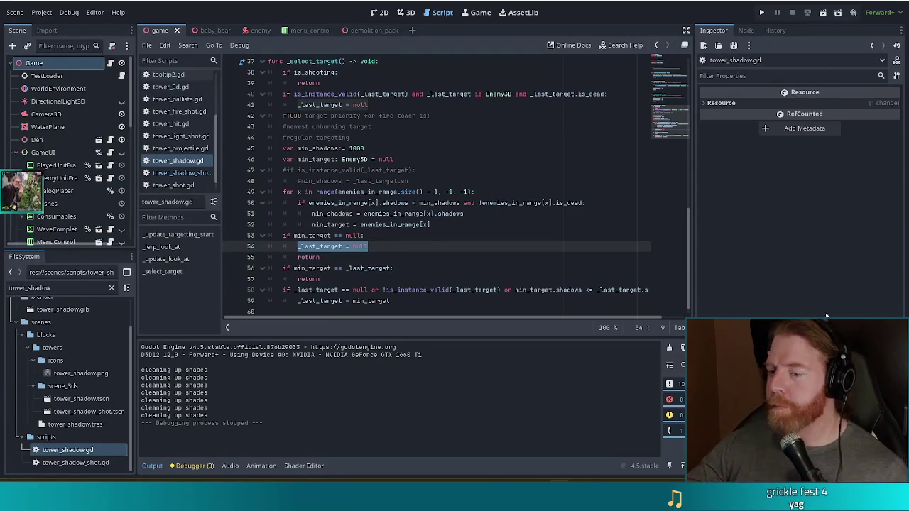
{"action": "left_click", "coordinate": [387, 250]}
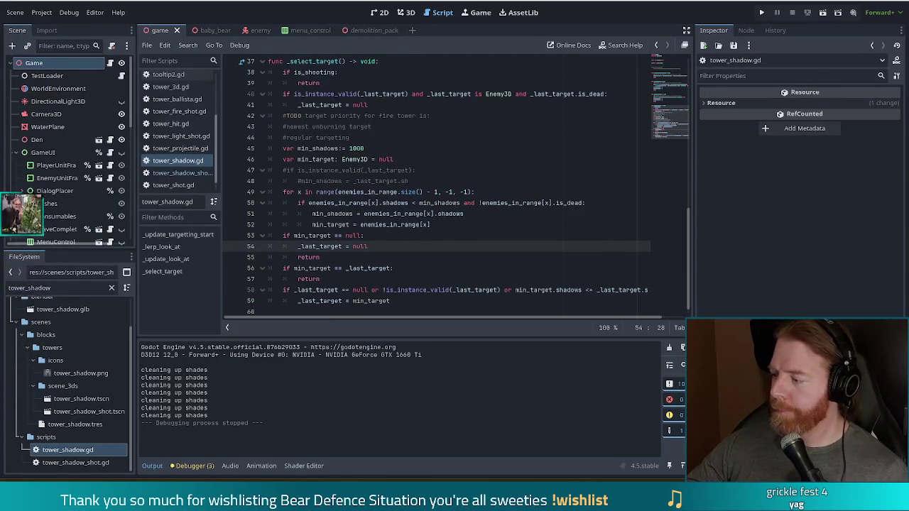
{"action": "left_click", "coordinate": [463, 221]}
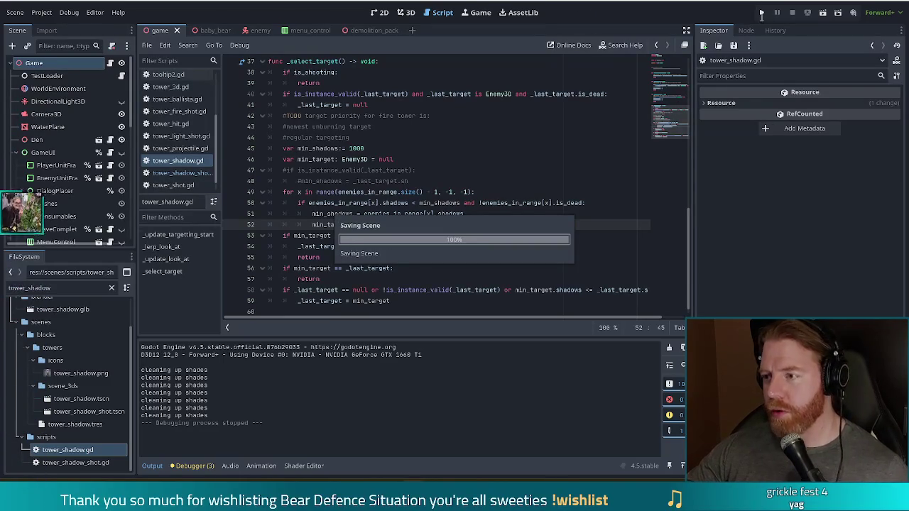
Launch the game, start a New Game, buy the Key for 5 gold, and return to the map
{"action": "left_click", "coordinate": [763, 12]}
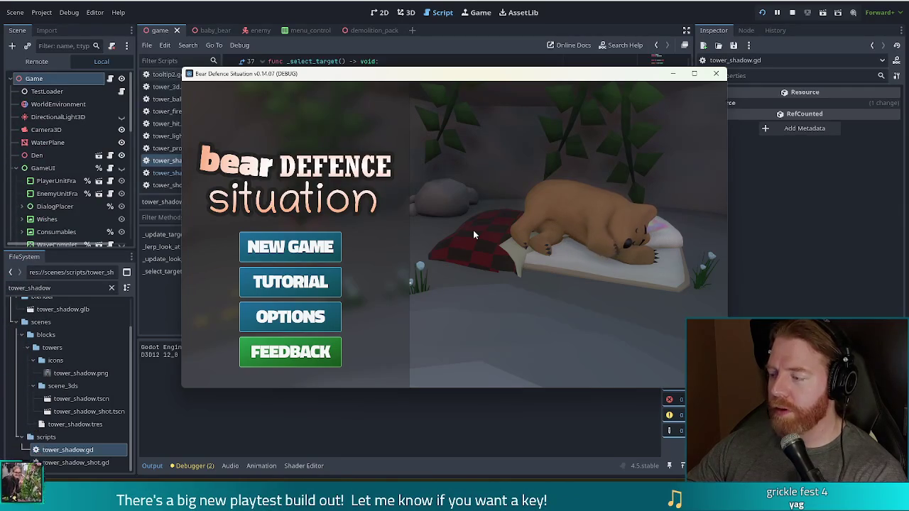
{"action": "left_click_drag", "start_coordinate": [596, 78], "coordinate": [560, 66]}
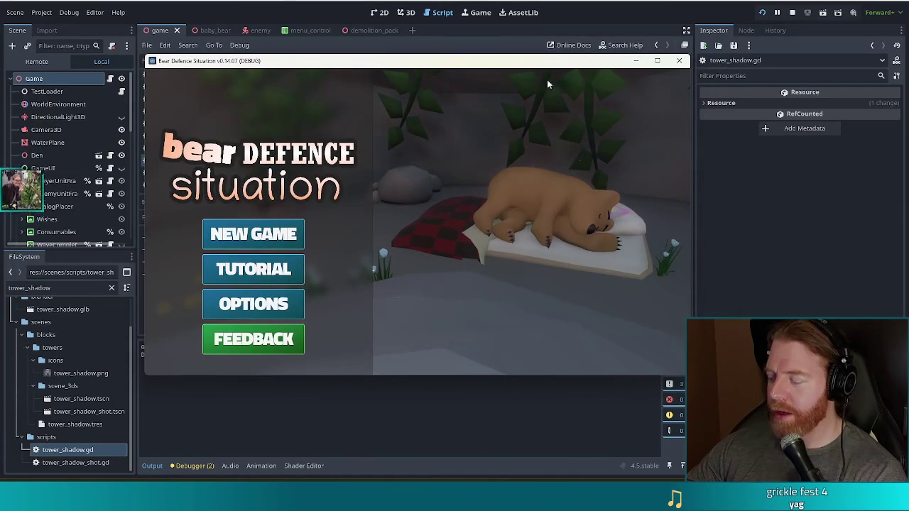
{"action": "left_click", "coordinate": [253, 233]}
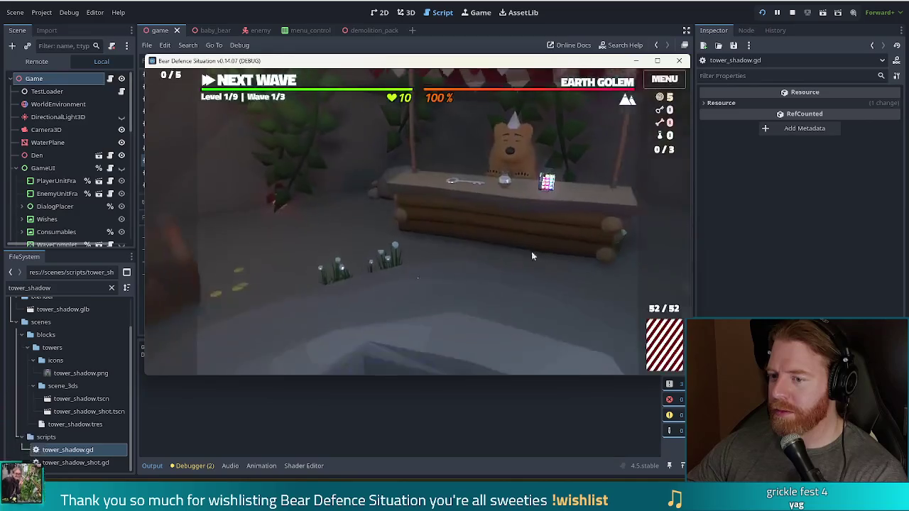
{"action": "left_click", "coordinate": [531, 251]}
{"action": "left_click", "coordinate": [519, 290]}
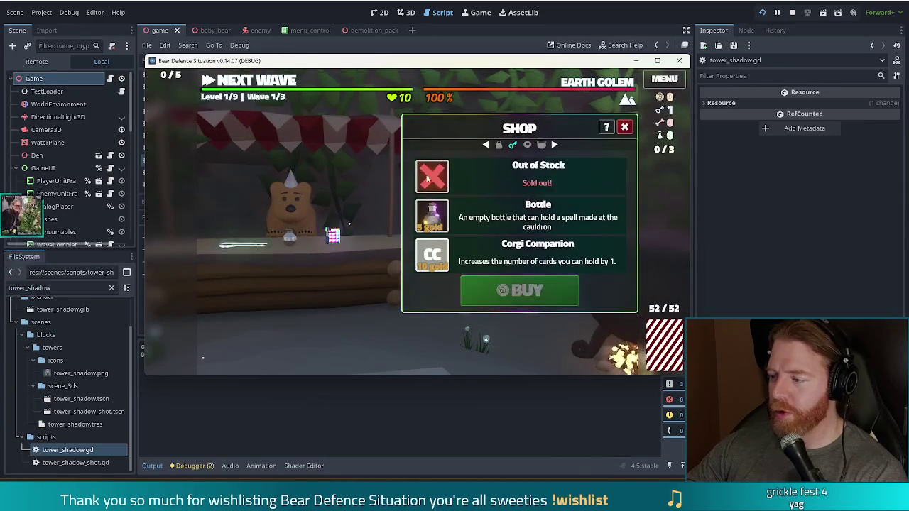
{"action": "left_click", "coordinate": [279, 85]}
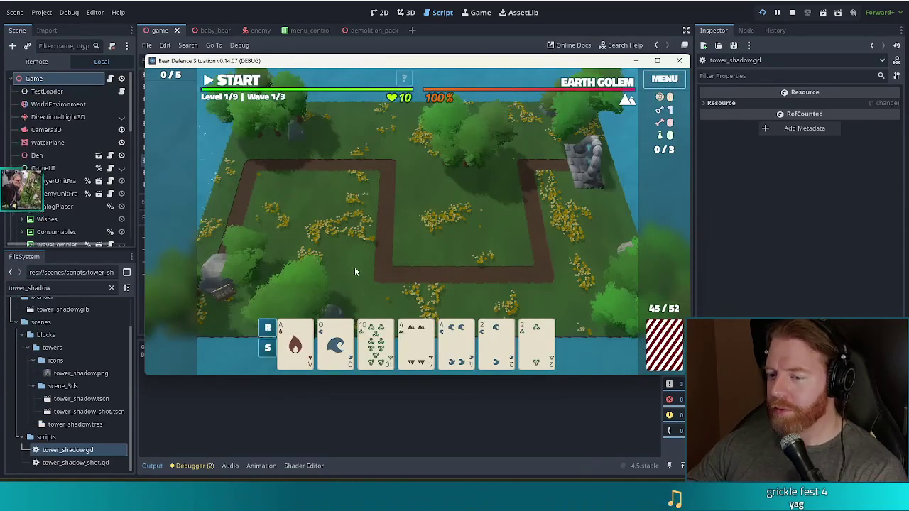
Play a Two Pair of 4s and 2s to build a Shadow Tower at the path's upper-right bend
{"action": "left_click", "coordinate": [416, 344]}
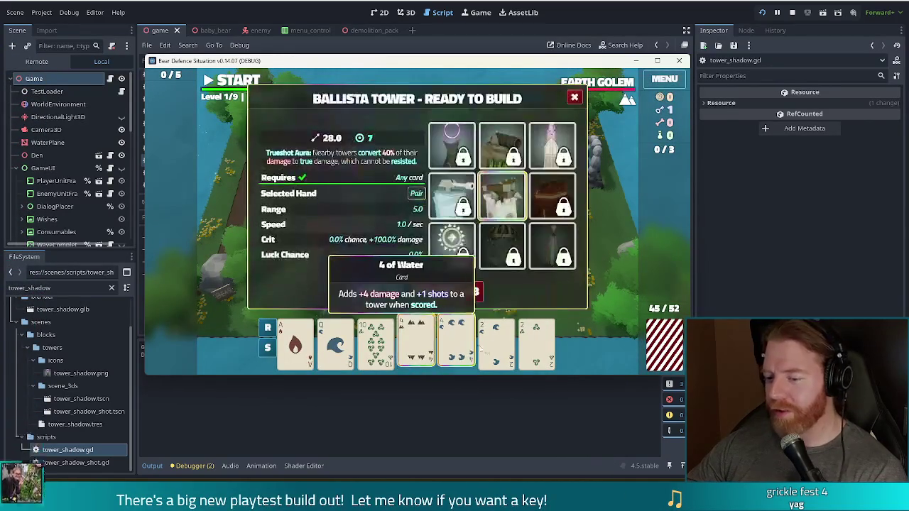
{"action": "left_click", "coordinate": [456, 345]}
{"action": "left_click", "coordinate": [496, 344]}
{"action": "left_click", "coordinate": [536, 344]}
{"action": "left_click", "coordinate": [451, 142]}
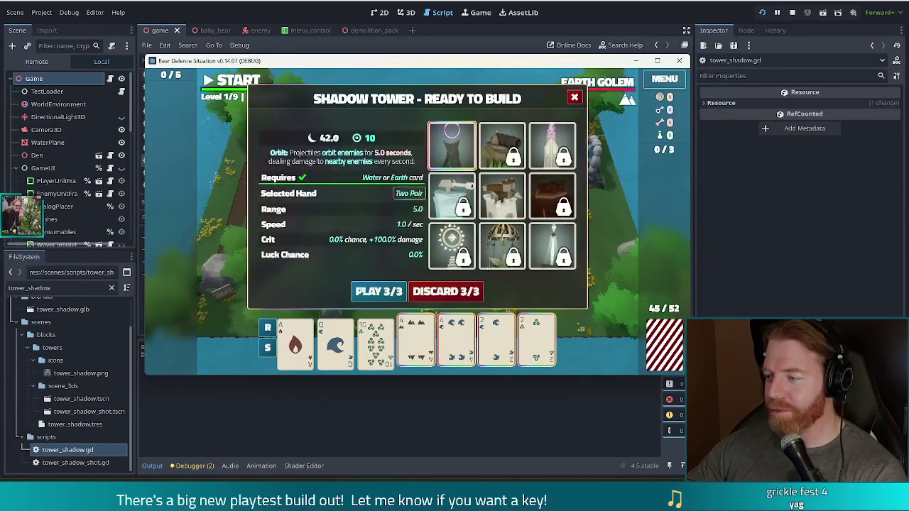
{"action": "left_click", "coordinate": [378, 291]}
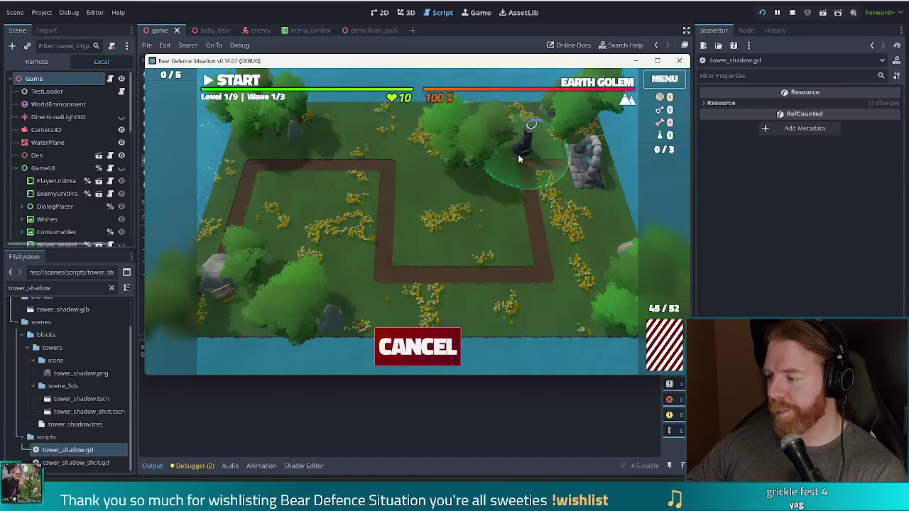
{"action": "left_click", "coordinate": [518, 159]}
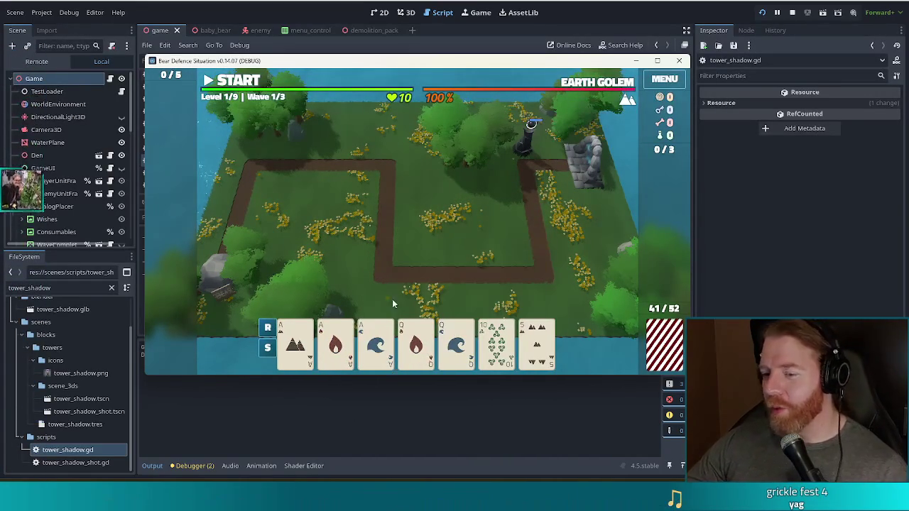
Play a Full House of three Aces and two Queens for a second Shadow Tower nearby
{"action": "left_click", "coordinate": [295, 345]}
{"action": "left_click", "coordinate": [335, 345]}
{"action": "left_click", "coordinate": [375, 344]}
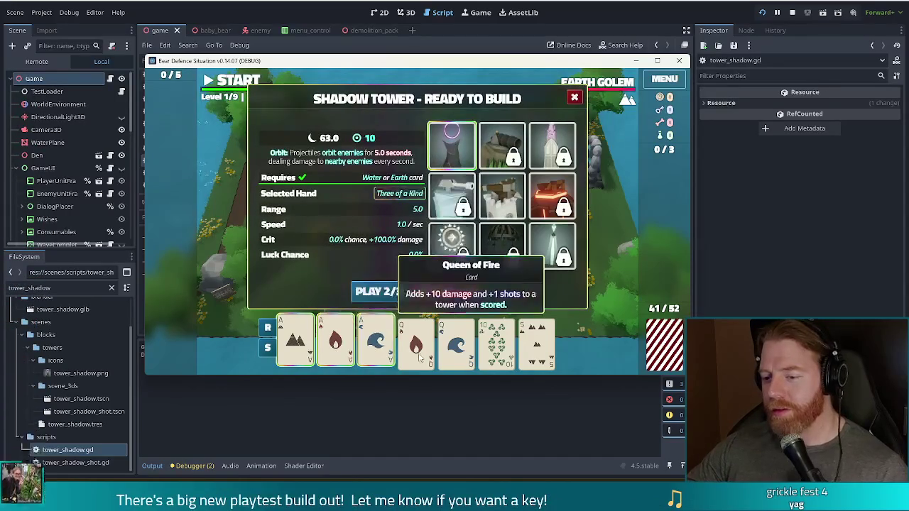
{"action": "left_click", "coordinate": [420, 359]}
{"action": "left_click", "coordinate": [456, 348]}
{"action": "left_click", "coordinate": [365, 284]}
{"action": "left_click", "coordinate": [510, 147]}
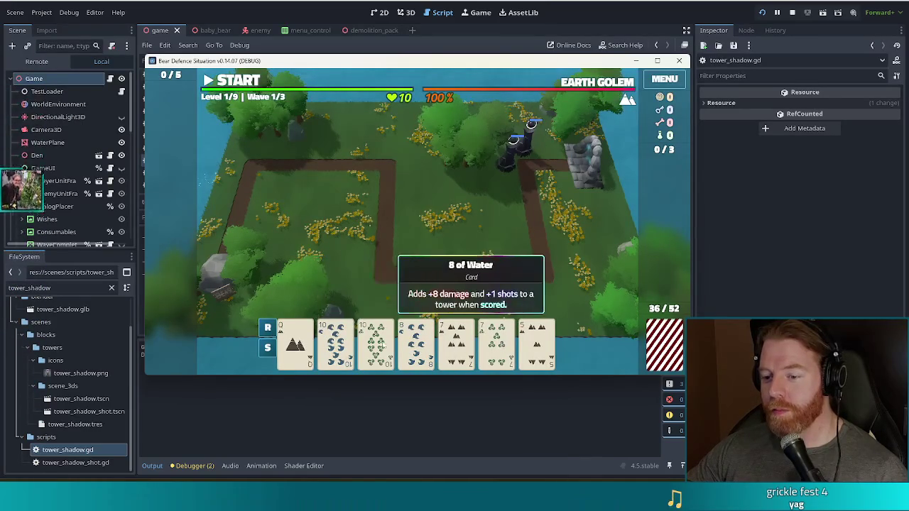
Discard the 8 of Water and the 5, then play three 10s for a third Shadow Tower
{"action": "left_click", "coordinate": [335, 344]}
{"action": "left_click", "coordinate": [335, 344]}
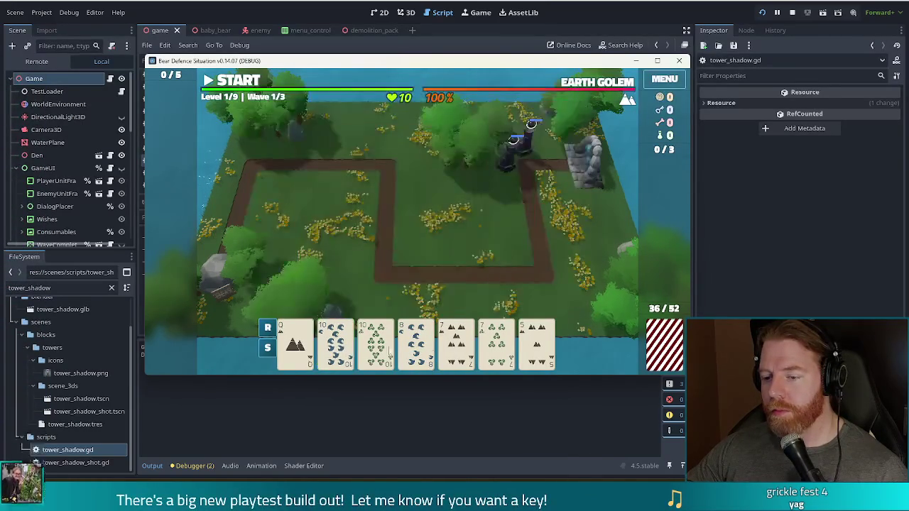
{"action": "left_click", "coordinate": [416, 344]}
{"action": "left_click", "coordinate": [536, 344]}
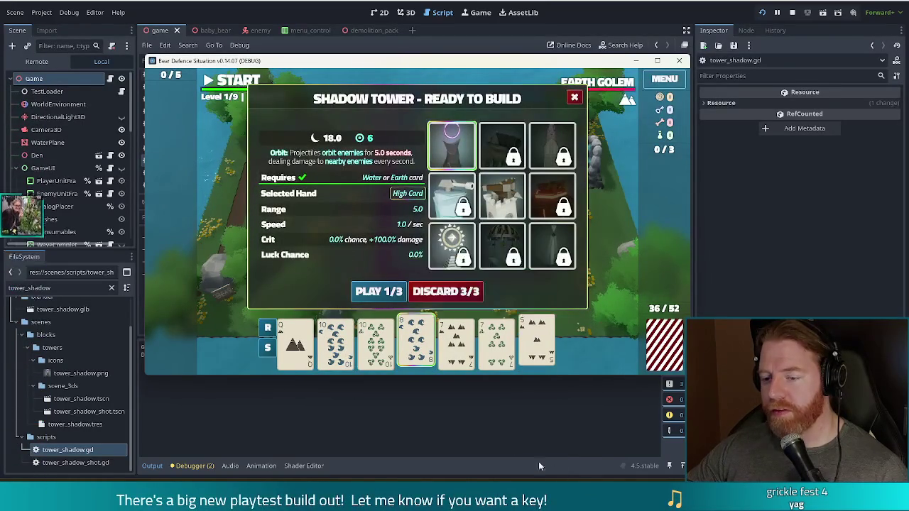
{"action": "left_click", "coordinate": [467, 291]}
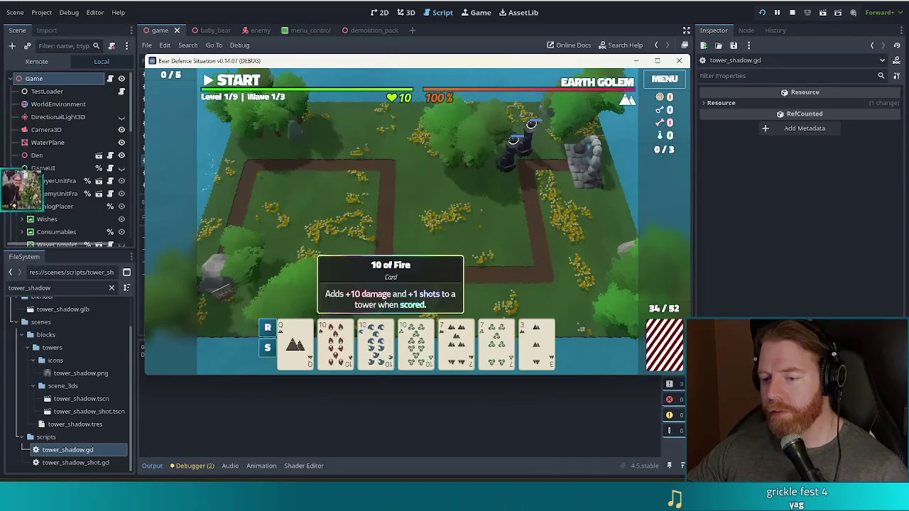
{"action": "left_click", "coordinate": [335, 344]}
{"action": "left_click", "coordinate": [374, 344]}
{"action": "left_click", "coordinate": [415, 345]}
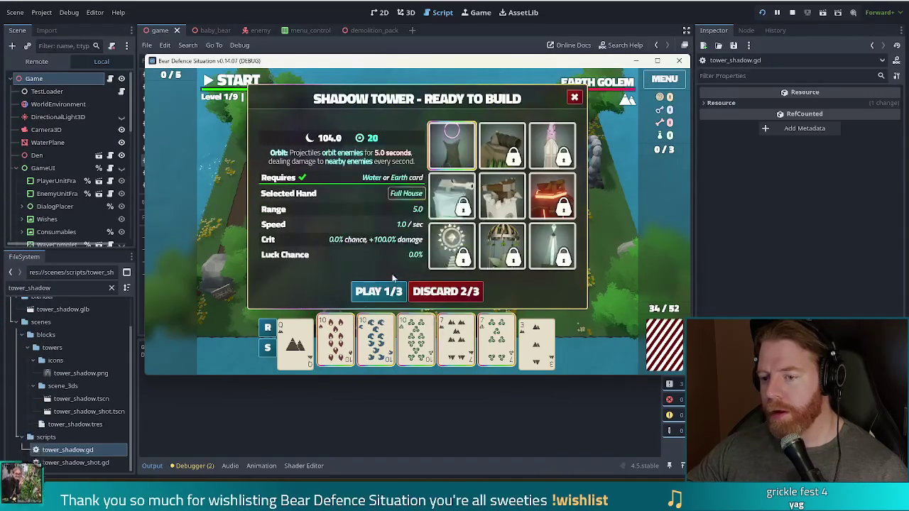
{"action": "left_click", "coordinate": [376, 291]}
{"action": "left_click", "coordinate": [537, 177]}
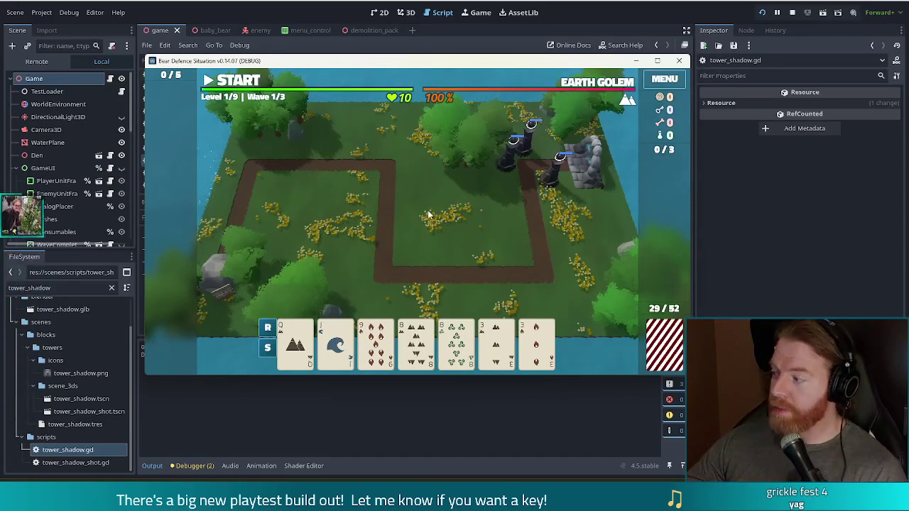
Start wave 1 with Space and dismiss the Wave Complete summary after earning 2 gold
{"action": "key", "text": "space"}
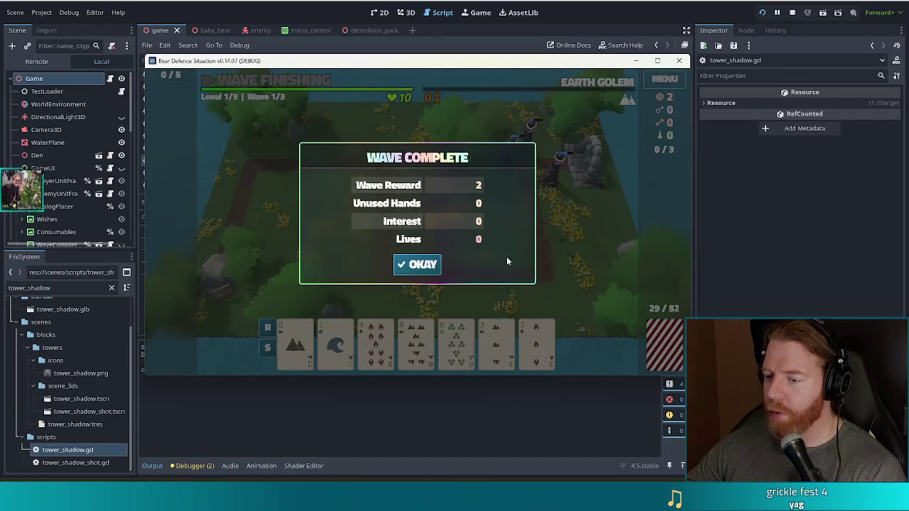
{"action": "left_click", "coordinate": [421, 267]}
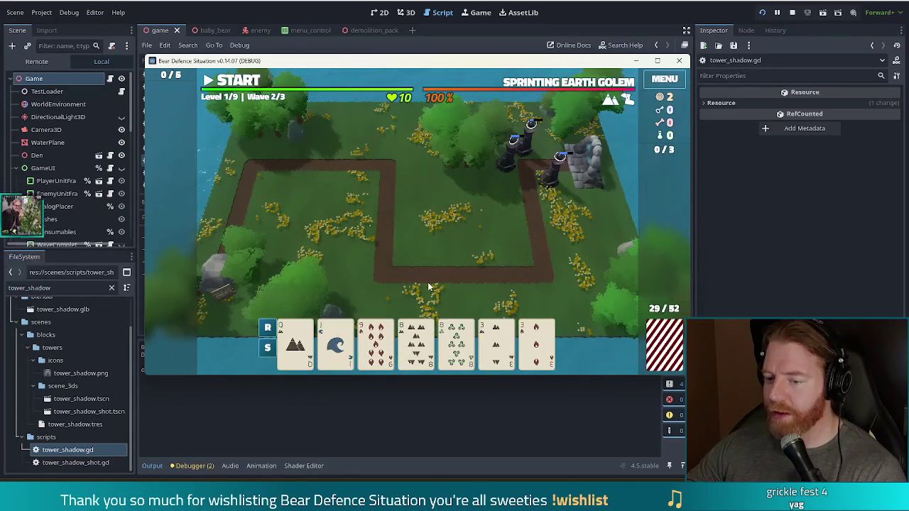
Discard the two 3s, 9 of Wind and 2 of Fire, then play Two Pair (Queens, 8s) for a fourth tower
{"action": "left_click", "coordinate": [496, 345]}
{"action": "left_click", "coordinate": [536, 344]}
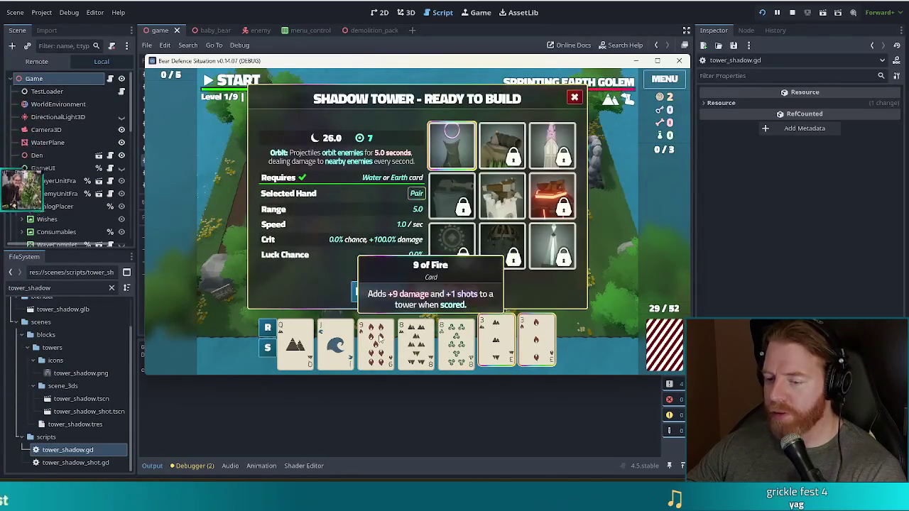
{"action": "left_click", "coordinate": [461, 291]}
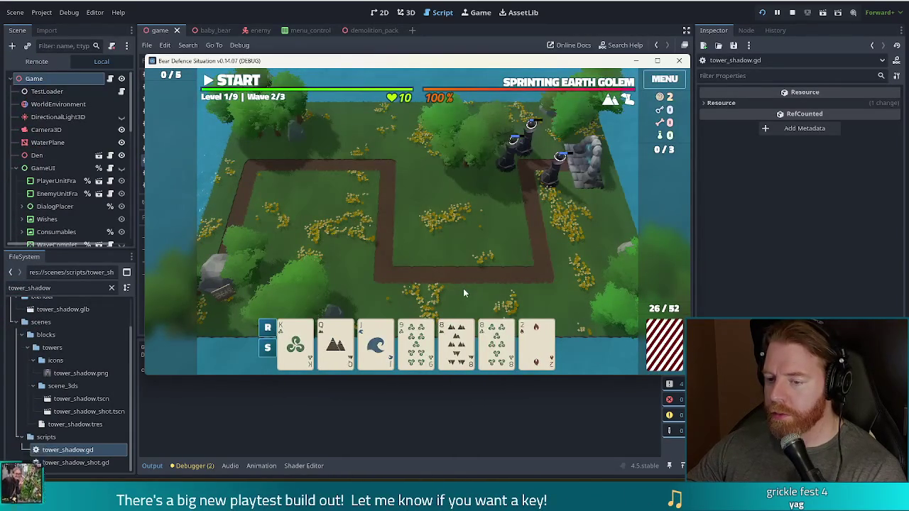
{"action": "left_click", "coordinate": [416, 340]}
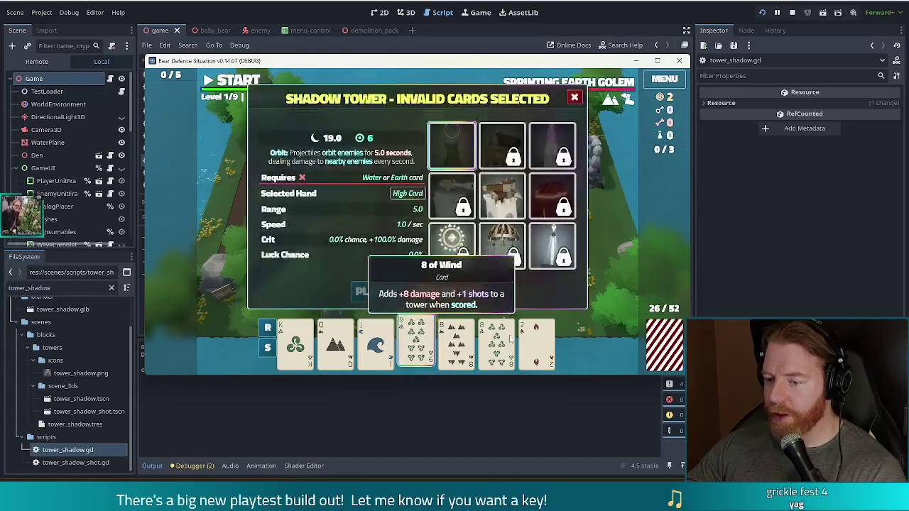
{"action": "left_click", "coordinate": [448, 290]}
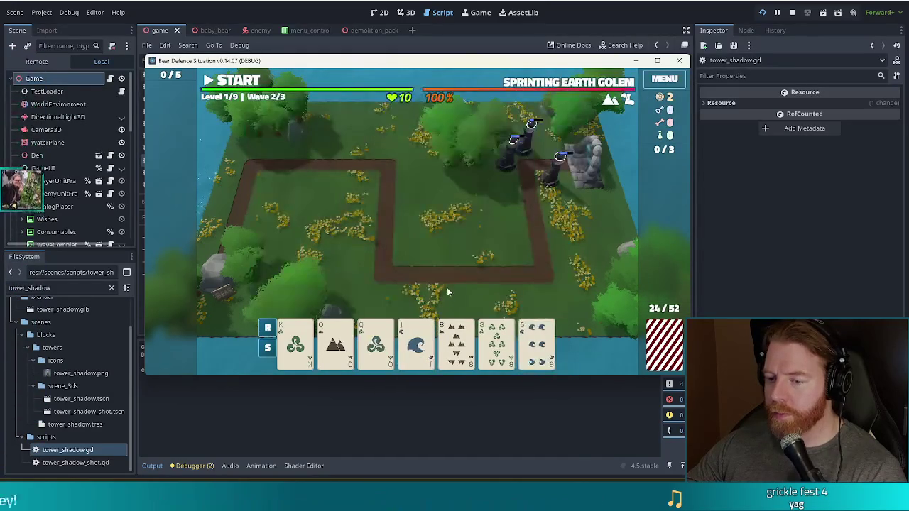
{"action": "left_click", "coordinate": [336, 351]}
{"action": "left_click", "coordinate": [376, 346]}
{"action": "left_click", "coordinate": [456, 346]}
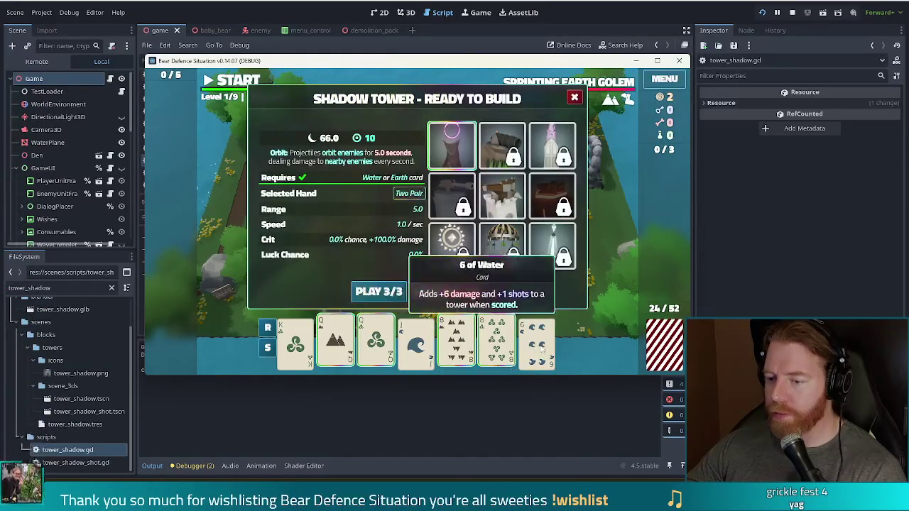
{"action": "left_click", "coordinate": [497, 346]}
{"action": "left_click", "coordinate": [378, 291]}
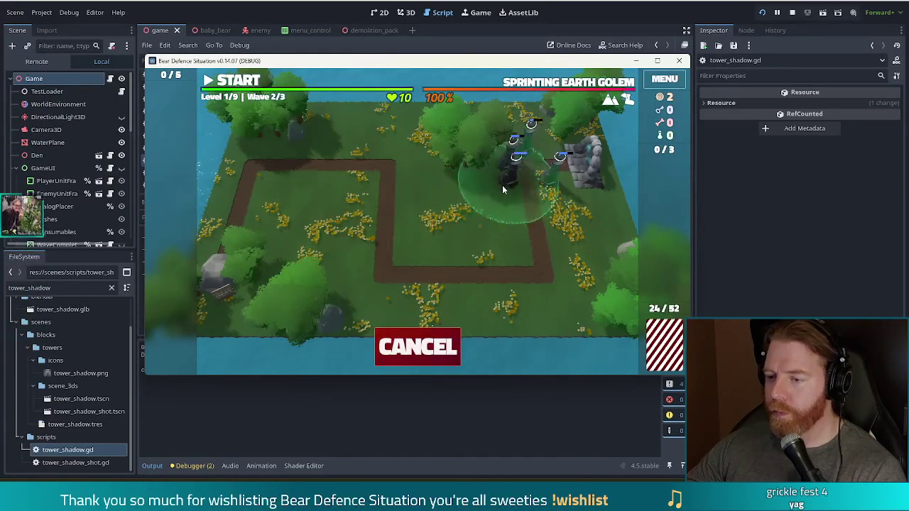
{"action": "left_click", "coordinate": [510, 173]}
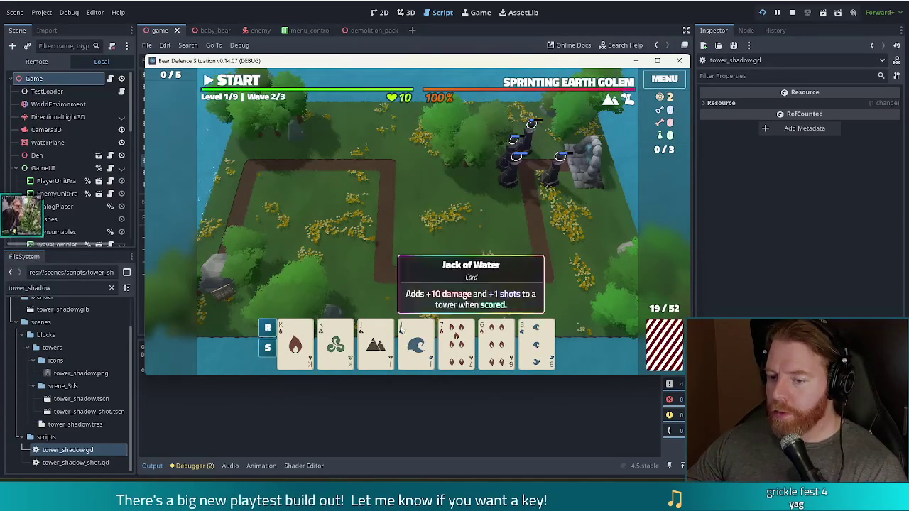
Discard the 7 of Fire, 6 of Fire and 3 of Water, then play Jacks for a tower at the upper-right spot
{"action": "left_click", "coordinate": [453, 346]}
{"action": "left_click", "coordinate": [496, 345]}
{"action": "left_click", "coordinate": [535, 346]}
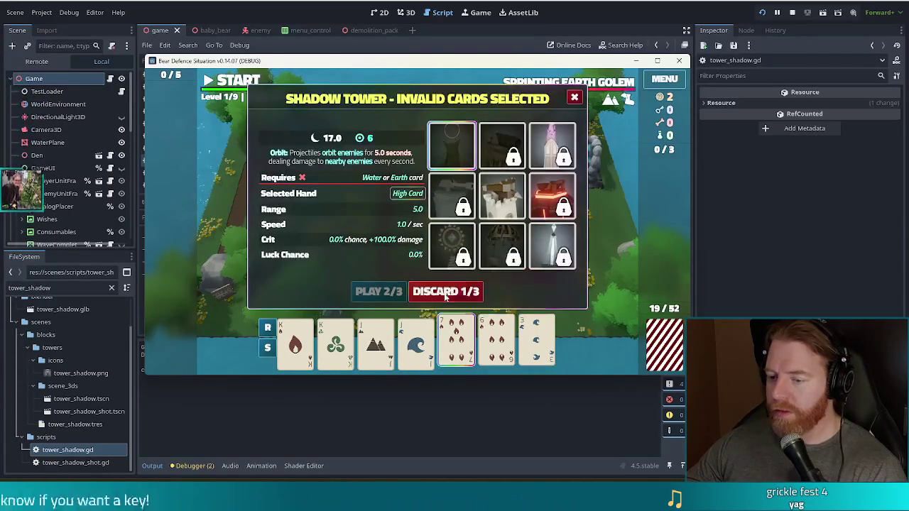
{"action": "left_click", "coordinate": [447, 290]}
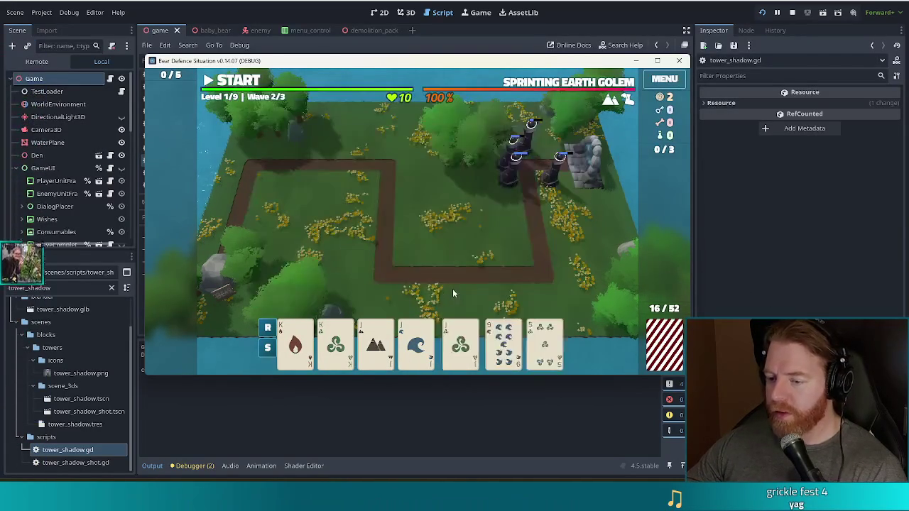
{"action": "left_click", "coordinate": [455, 345]}
{"action": "left_click", "coordinate": [426, 349]}
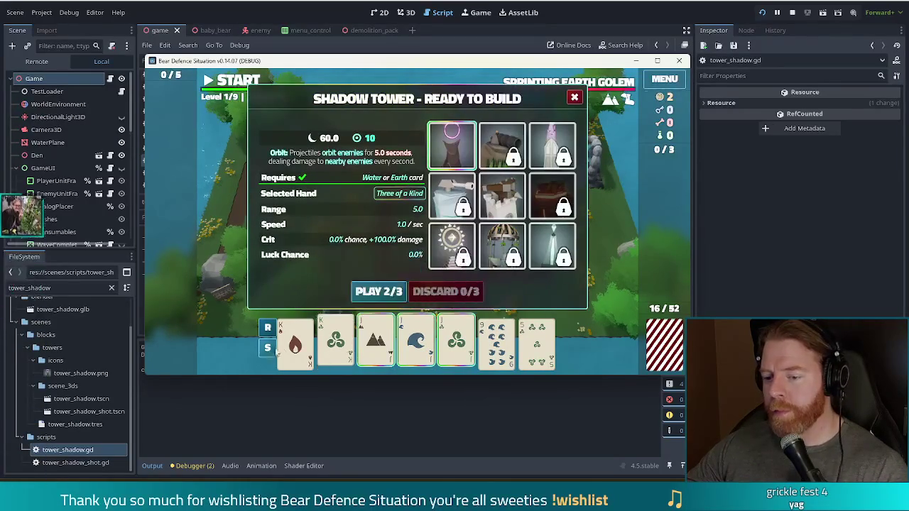
{"action": "left_click", "coordinate": [374, 289]}
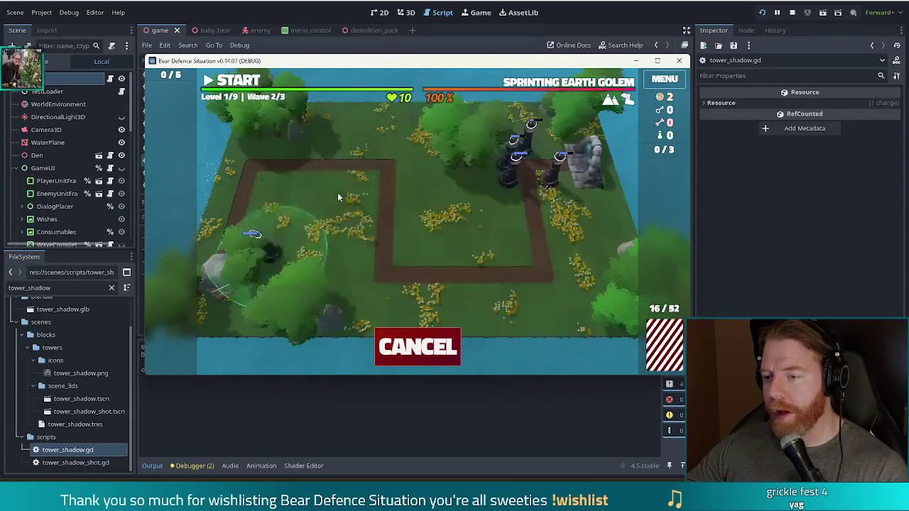
{"action": "left_click", "coordinate": [550, 160]}
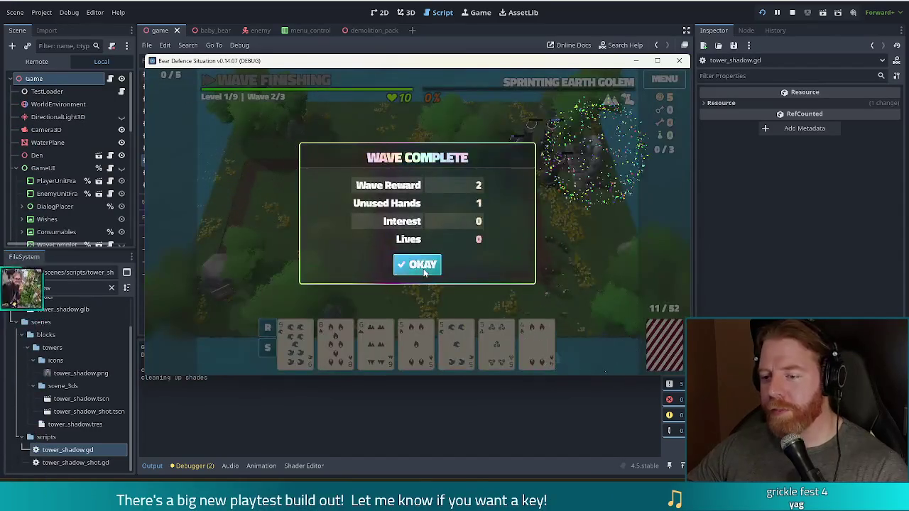
Dismiss the wave 2 summary to advance to wave 3 against The Crusher
{"action": "left_click", "coordinate": [417, 264]}
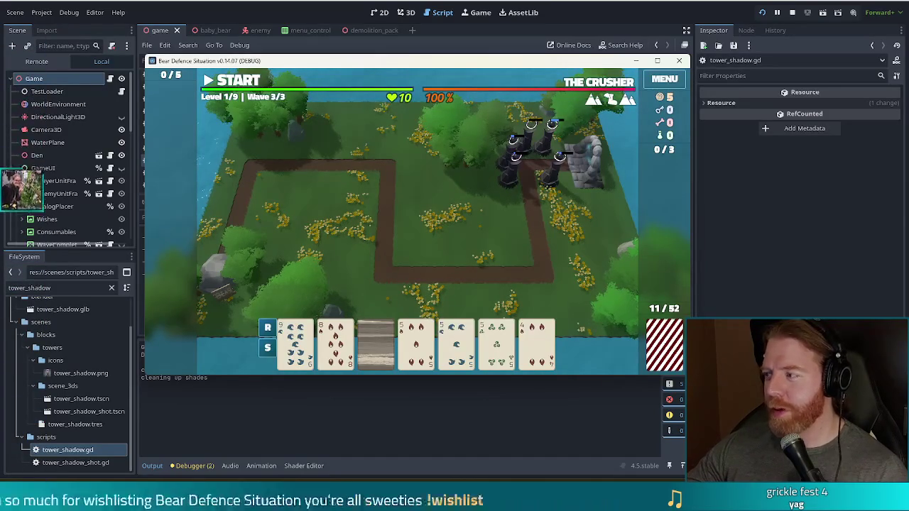
Check the remaining deck and discard the 6 of Earth, 8 of Fire, 9 of Water and a stone earth card
{"action": "mouse_move", "coordinate": [367, 356]}
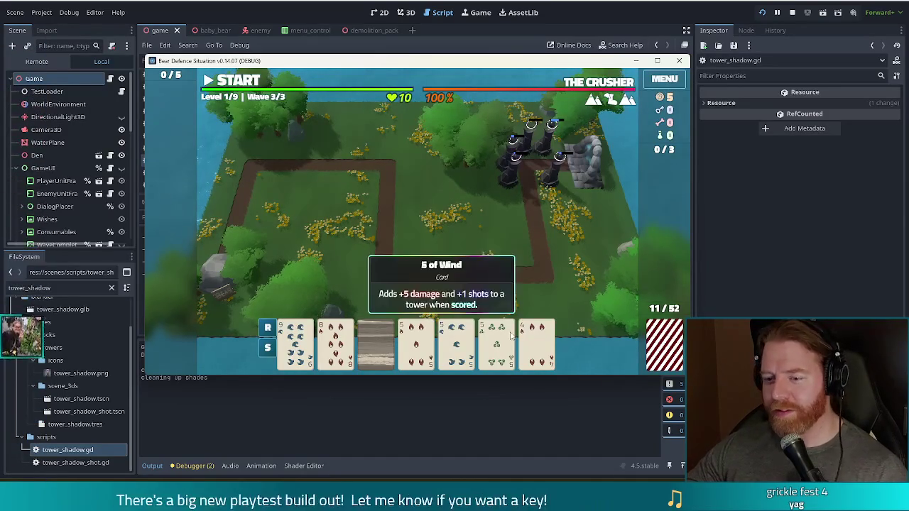
{"action": "left_click", "coordinate": [372, 340]}
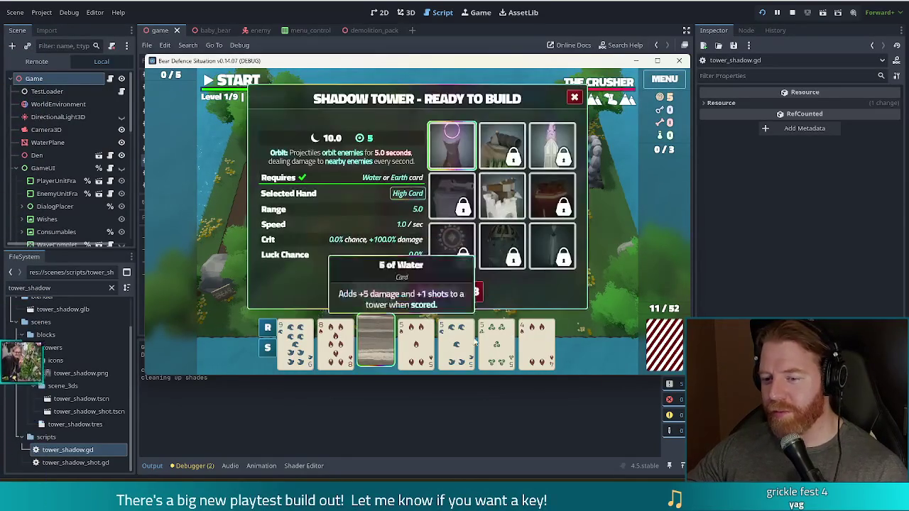
{"action": "left_click", "coordinate": [324, 344]}
{"action": "left_click", "coordinate": [297, 341]}
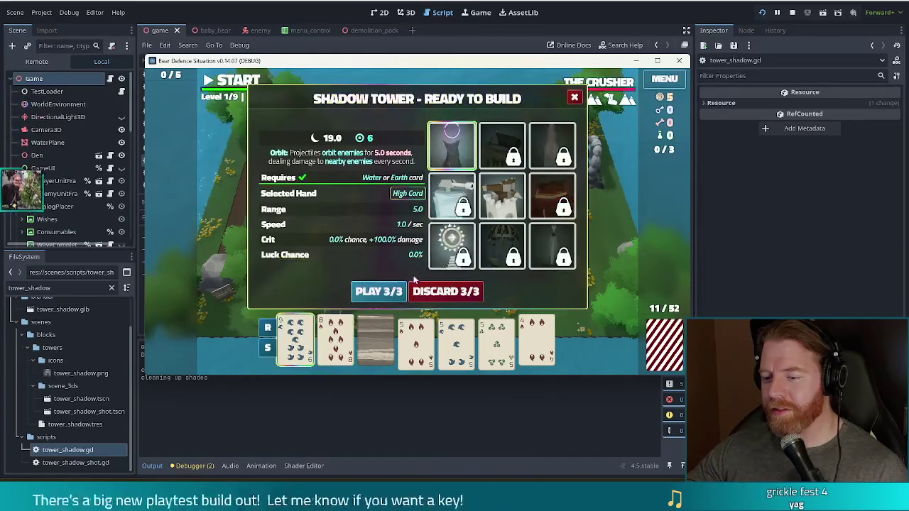
{"action": "left_click", "coordinate": [665, 340]}
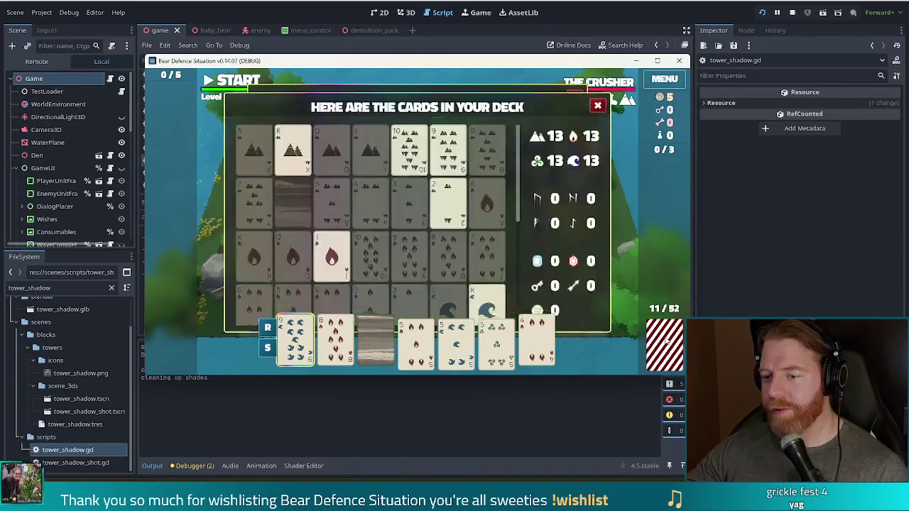
{"action": "mouse_move", "coordinate": [520, 162]}
{"action": "left_mouse_down"}
{"action": "mouse_move", "coordinate": [507, 300]}
{"action": "mouse_move", "coordinate": [507, 87]}
{"action": "left_mouse_up"}
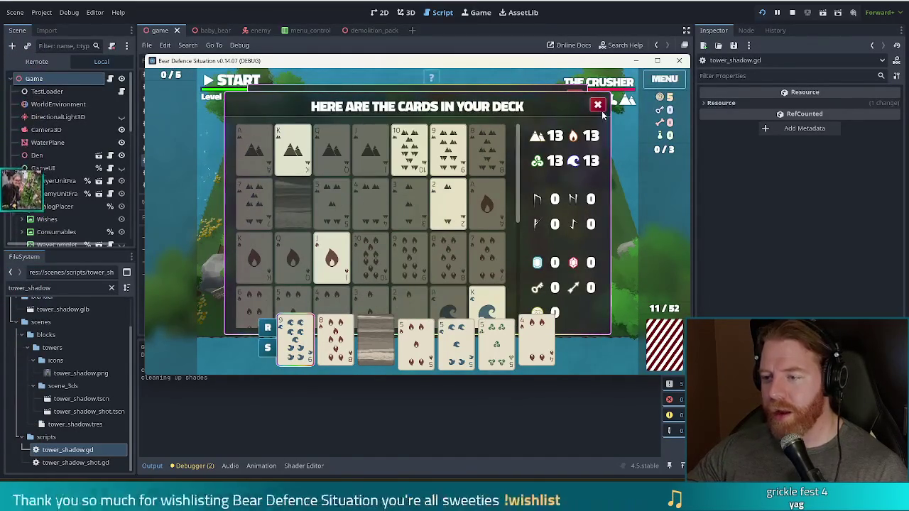
{"action": "left_click", "coordinate": [599, 107]}
{"action": "left_click", "coordinate": [335, 340]}
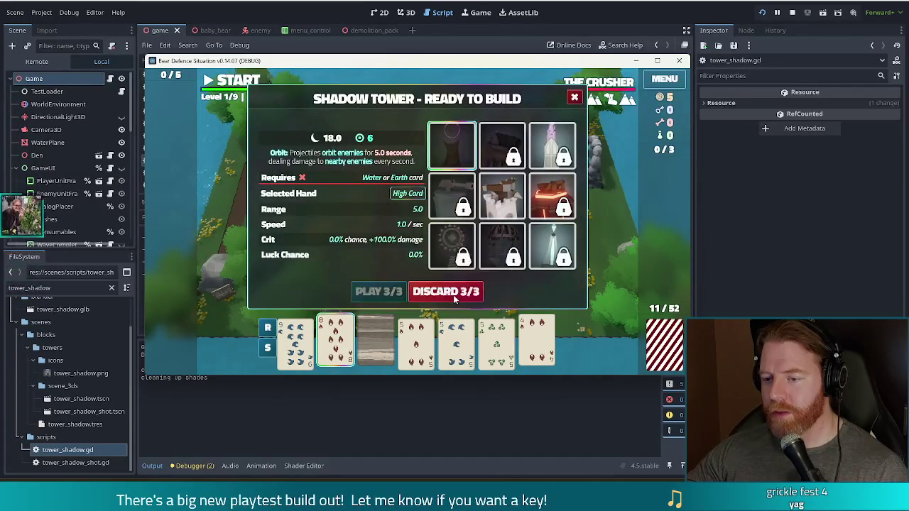
{"action": "left_click", "coordinate": [453, 294]}
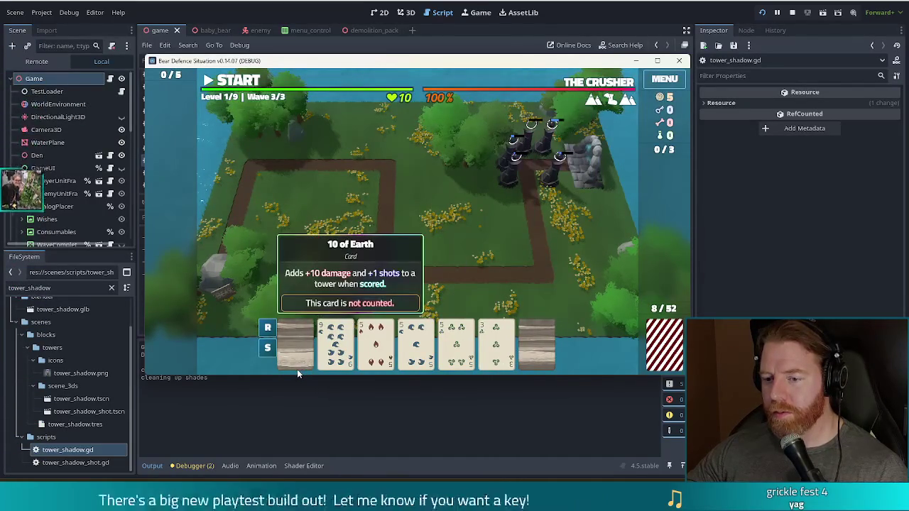
{"action": "left_click", "coordinate": [296, 358]}
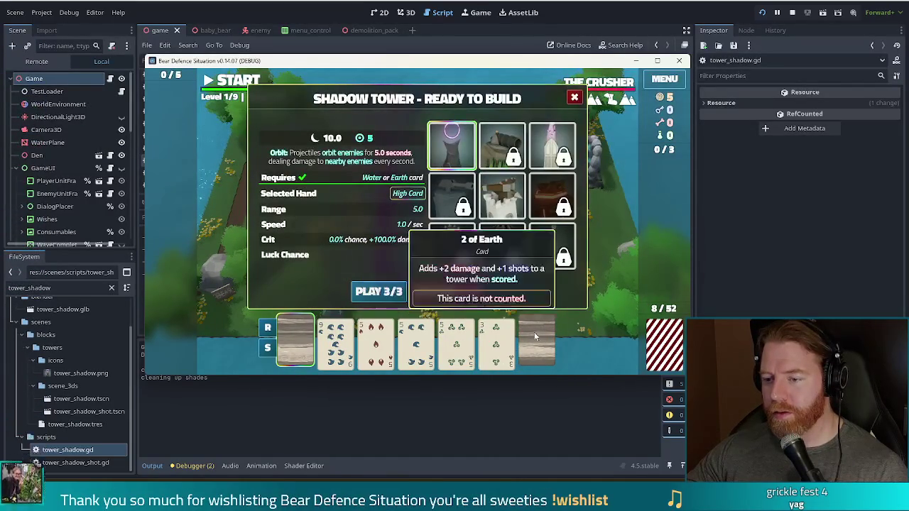
{"action": "left_click", "coordinate": [453, 294]}
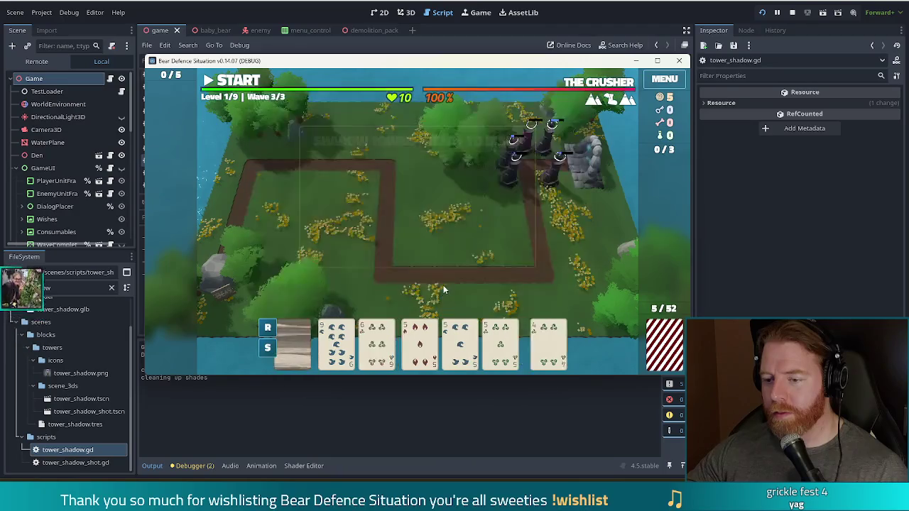
Play a Full House for a Shadow Tower beside the path, then discard the 7 of Water
{"action": "left_click", "coordinate": [287, 346]}
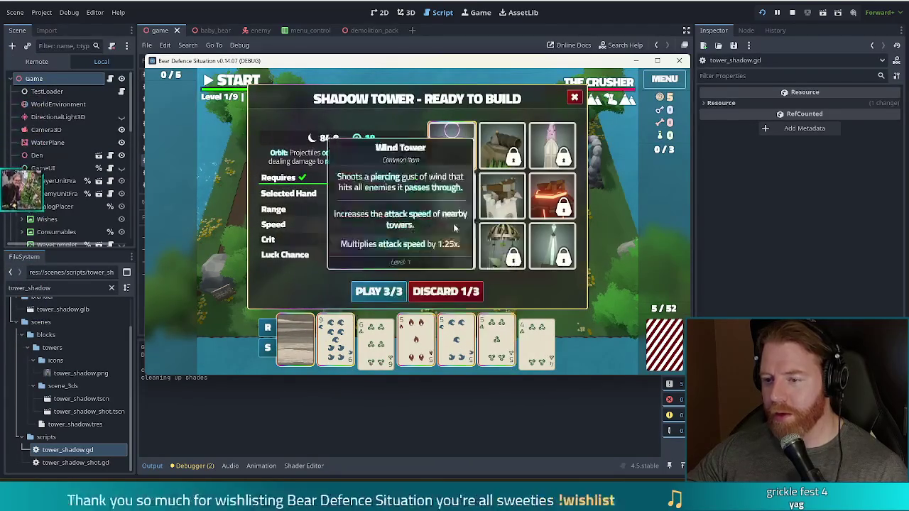
{"action": "left_click", "coordinate": [399, 292]}
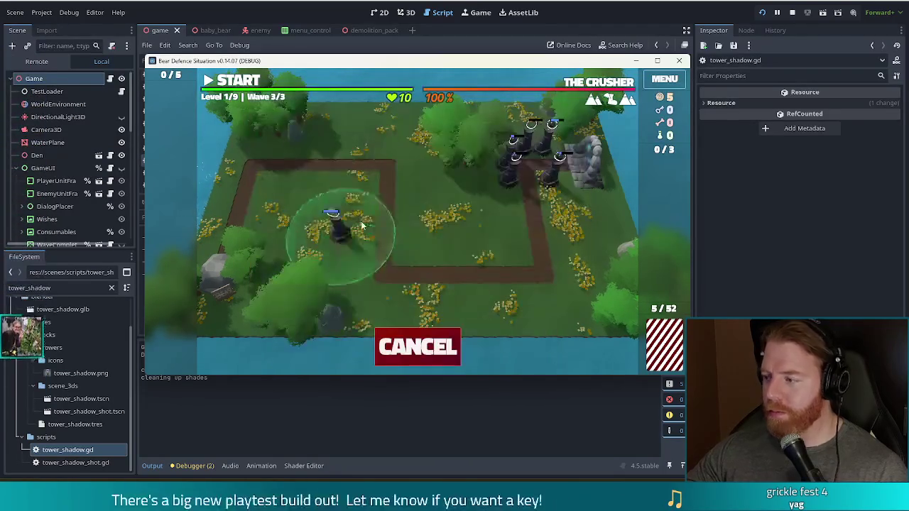
{"action": "left_click", "coordinate": [512, 199]}
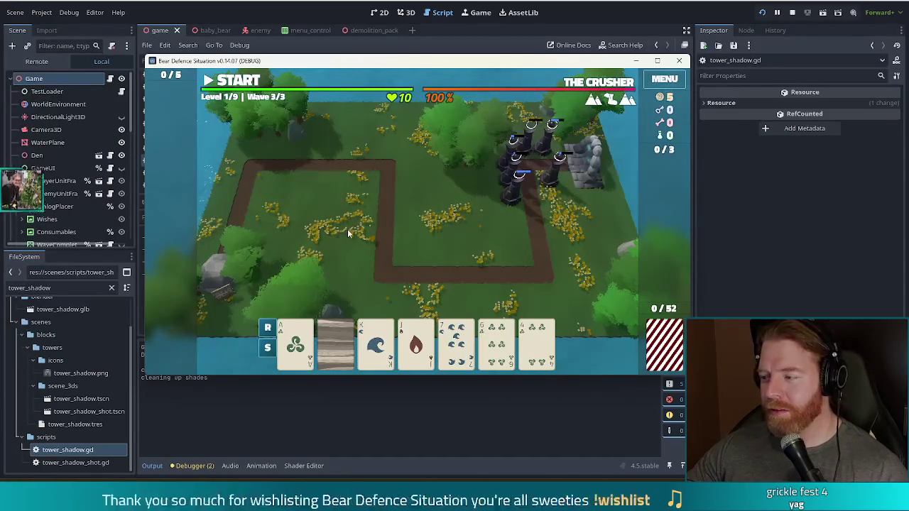
{"action": "mouse_move", "coordinate": [336, 361]}
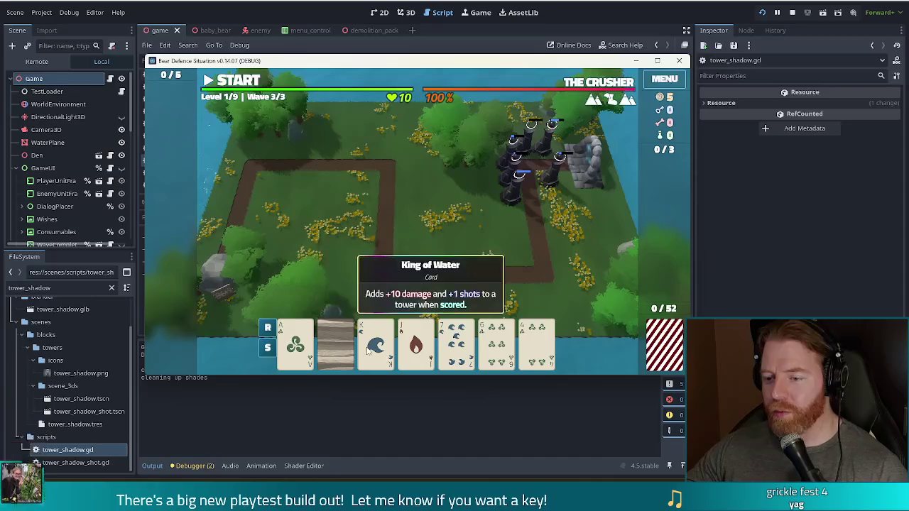
{"action": "left_click", "coordinate": [456, 345]}
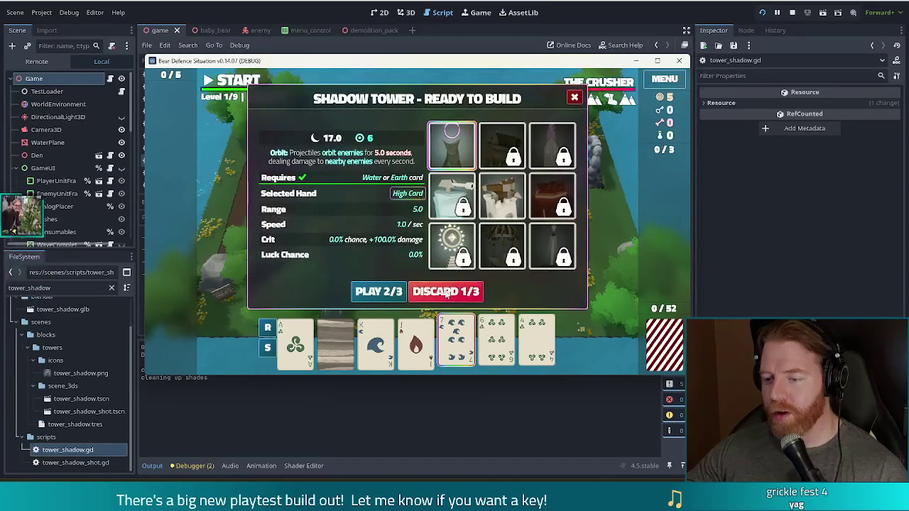
{"action": "left_click", "coordinate": [447, 293]}
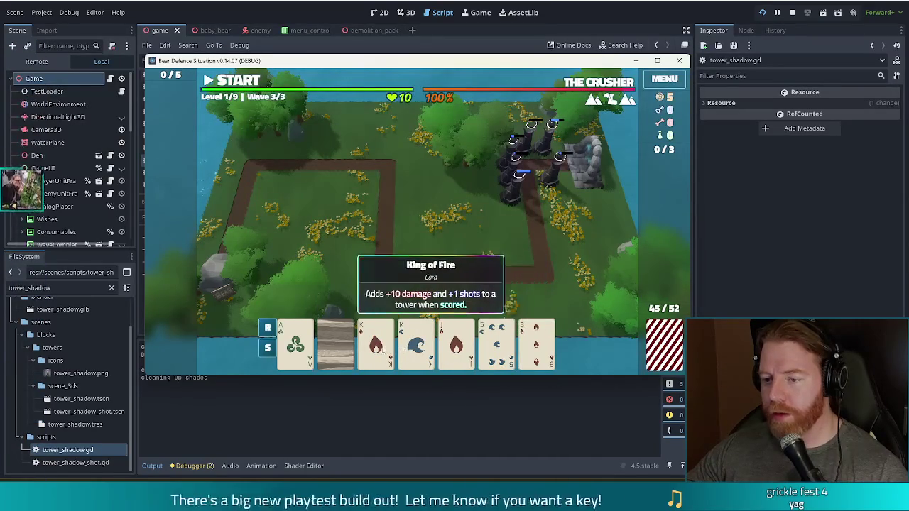
{"action": "mouse_move", "coordinate": [337, 359]}
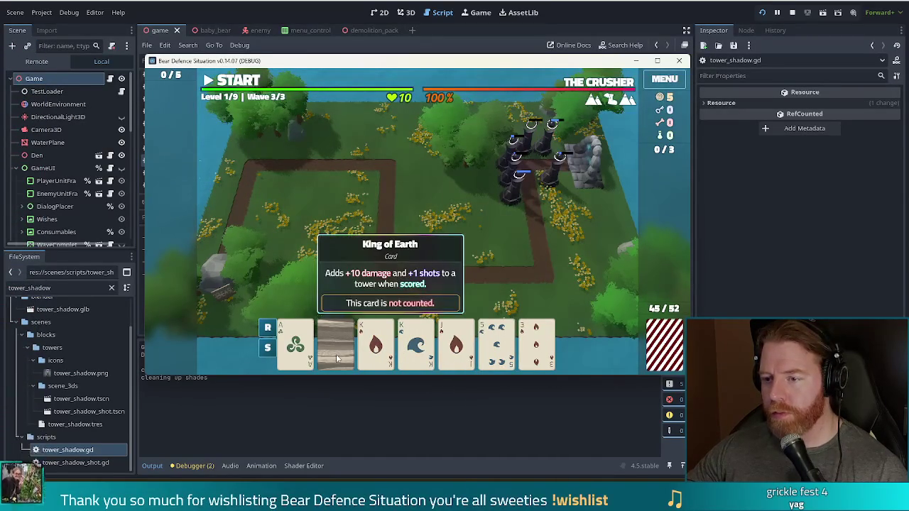
Run wave 3 to completion, pausing briefly, then upgrade the Shadow Tower's Shots
{"action": "left_click", "coordinate": [239, 82]}
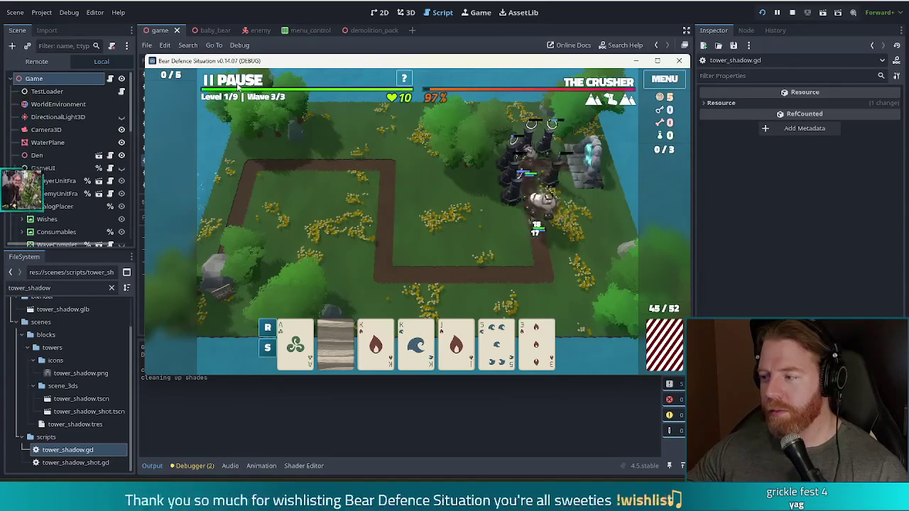
{"action": "left_click", "coordinate": [238, 82]}
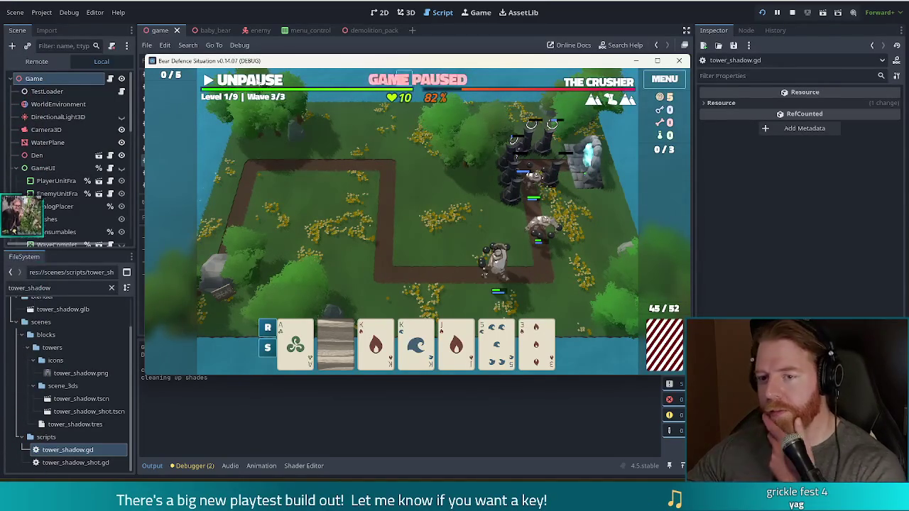
{"action": "left_click", "coordinate": [246, 82]}
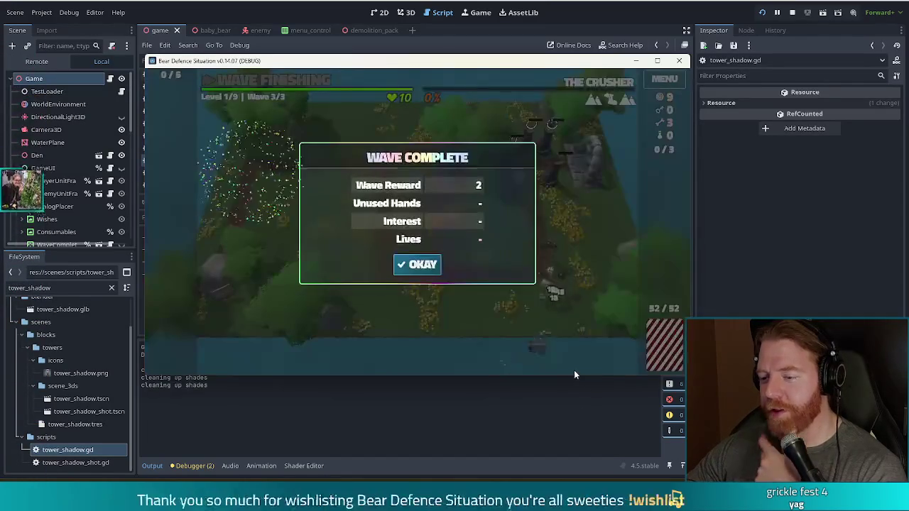
{"action": "left_click", "coordinate": [419, 265]}
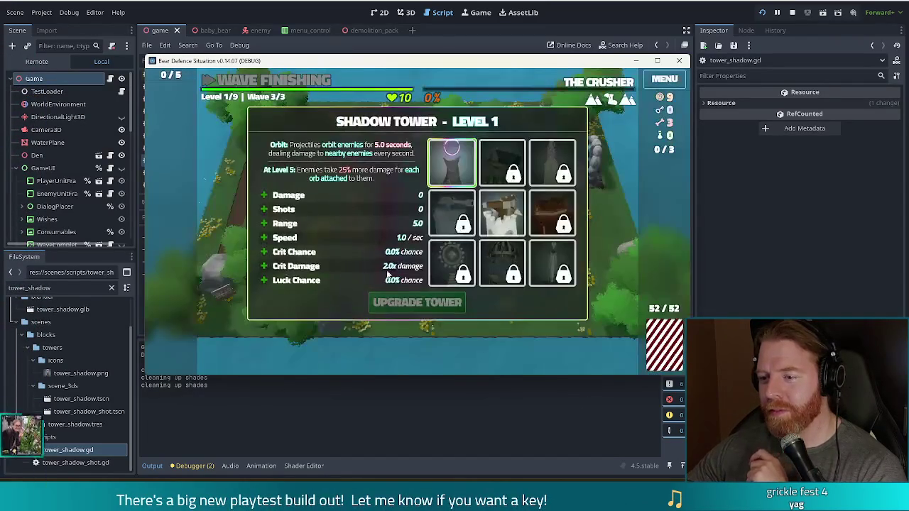
{"action": "left_click", "coordinate": [339, 208]}
{"action": "left_click", "coordinate": [429, 304]}
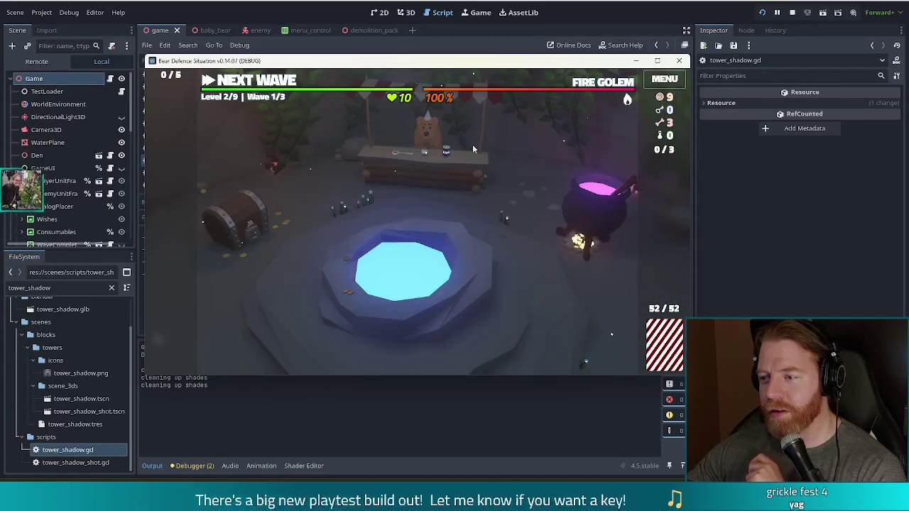
Throw 5 gold into the Wishing Well to reveal Training Wheels, Miracle and Lucky Shot, then close it
{"action": "left_click", "coordinate": [475, 296]}
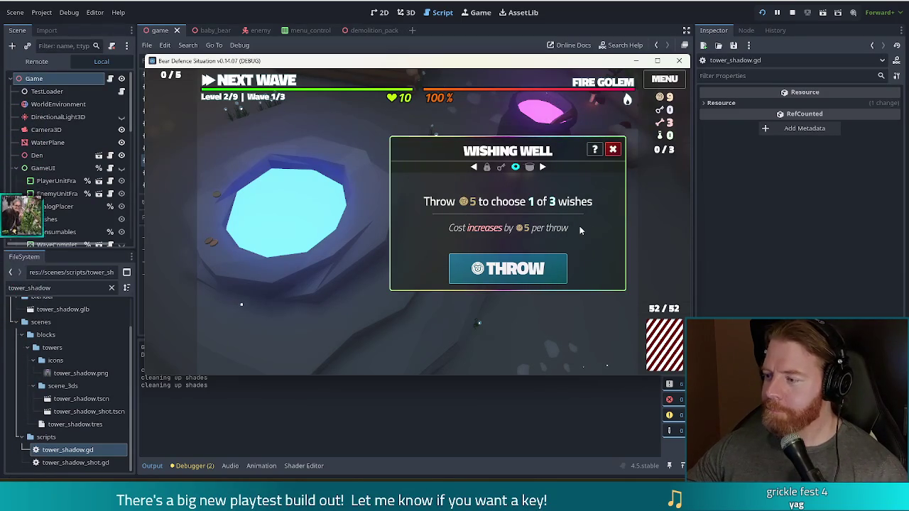
{"action": "left_click", "coordinate": [513, 268]}
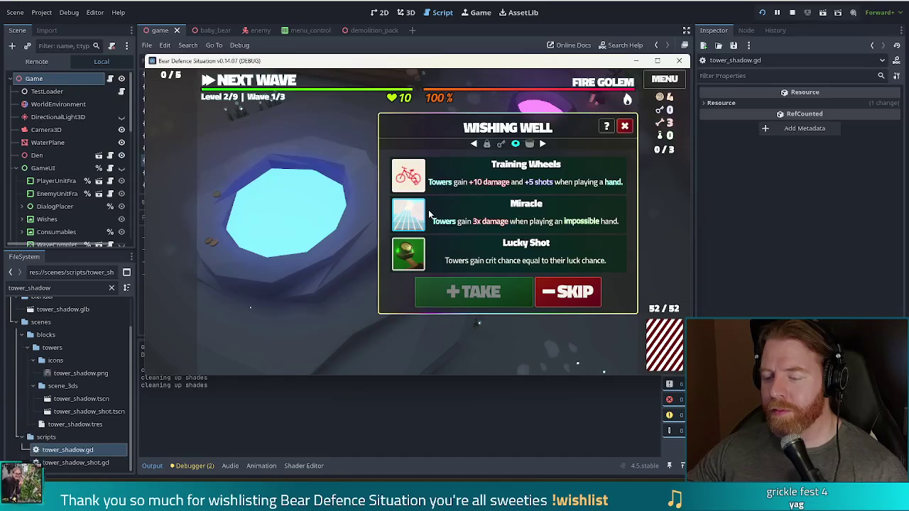
{"action": "mouse_move", "coordinate": [408, 220]}
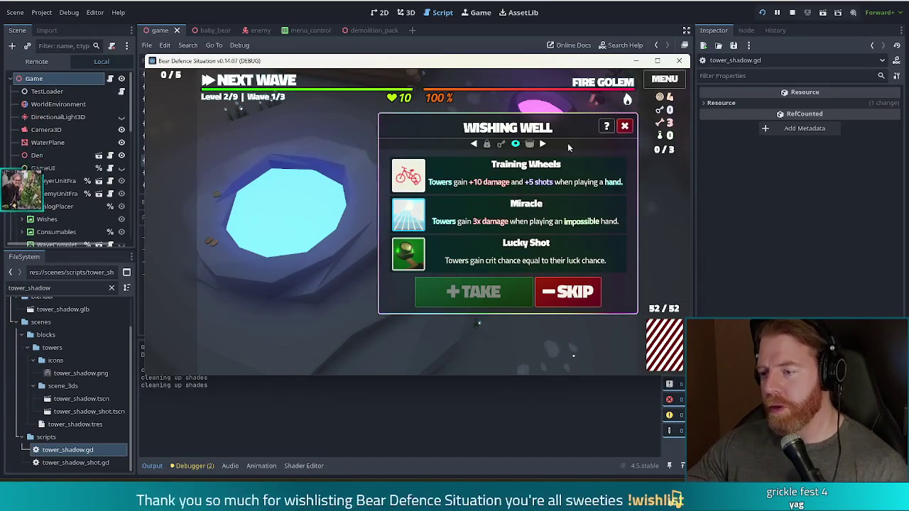
{"action": "left_click", "coordinate": [629, 122]}
Add a bone, stir the Cauldron, and inscribe a Fehu rune on the King card
{"action": "left_click", "coordinate": [582, 201]}
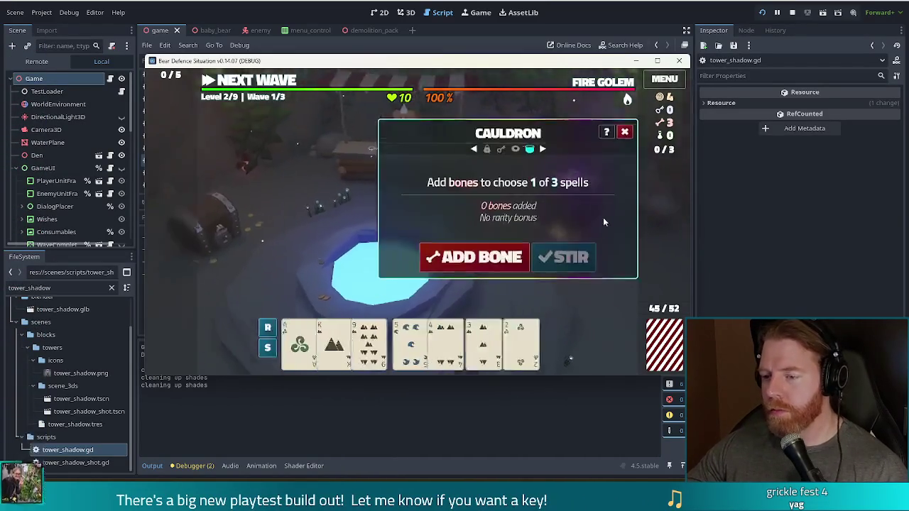
{"action": "left_click", "coordinate": [459, 264]}
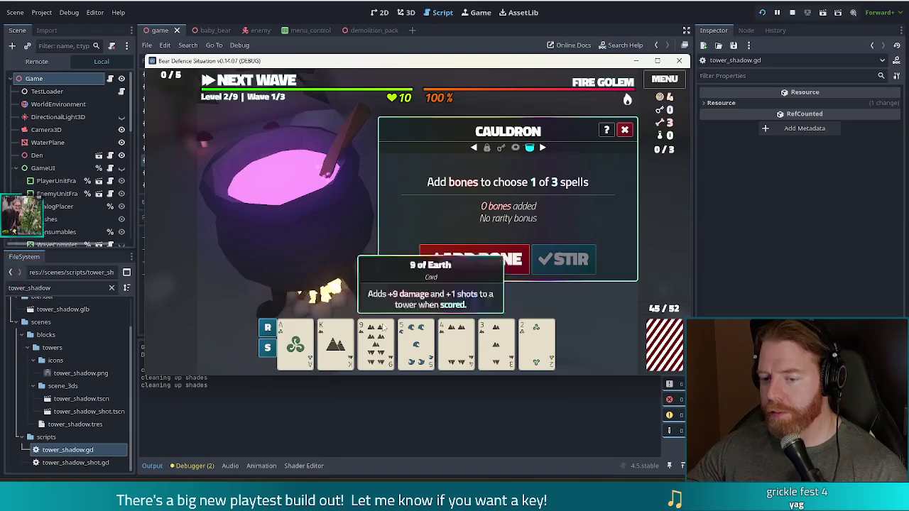
{"action": "left_click", "coordinate": [565, 262]}
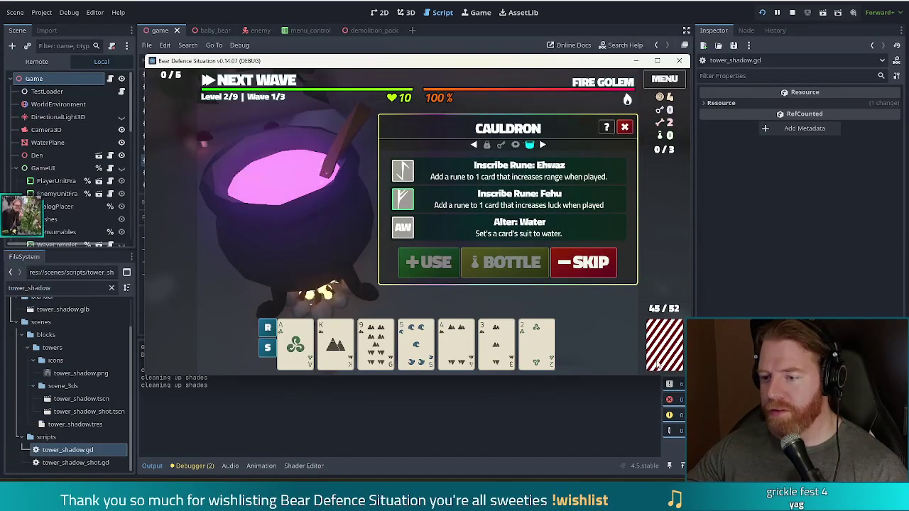
{"action": "left_click", "coordinate": [335, 344]}
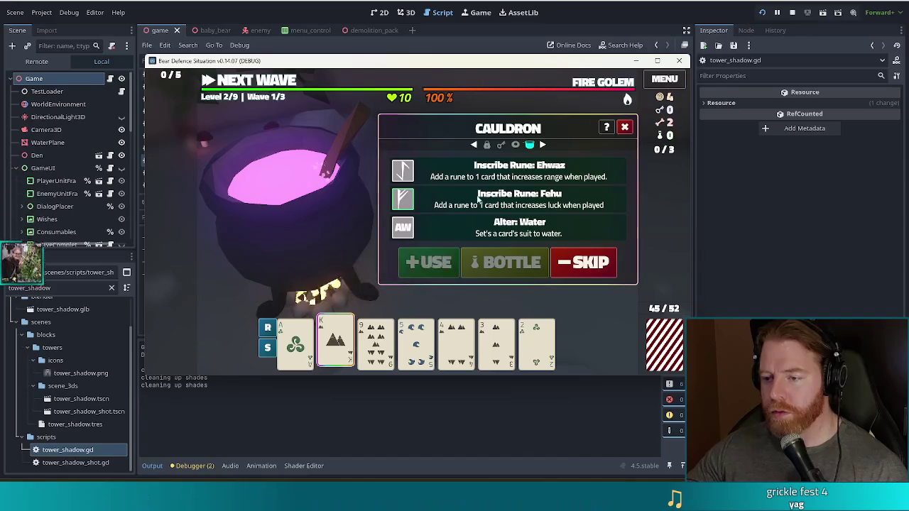
{"action": "left_click", "coordinate": [428, 262]}
Add another bone, stir, and inscribe a Fehu rune on the 9 of Earth
{"action": "left_click", "coordinate": [485, 261]}
{"action": "left_click", "coordinate": [567, 263]}
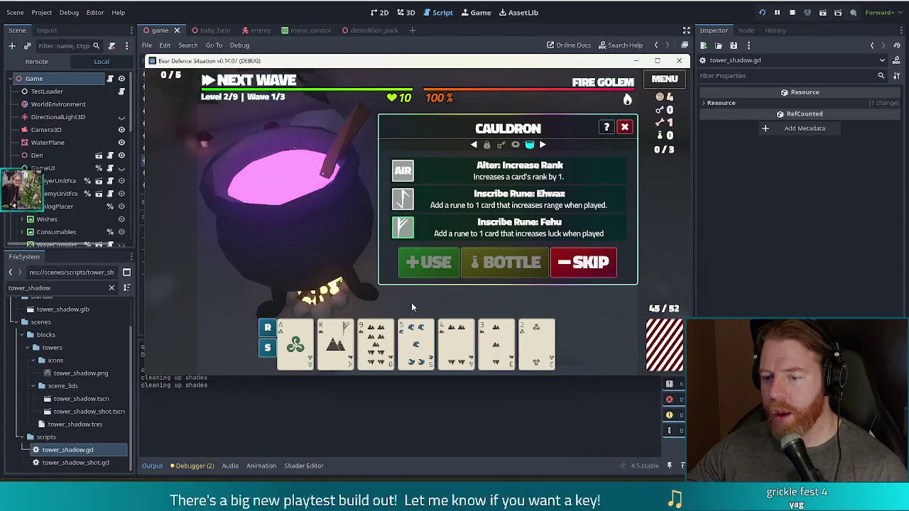
{"action": "left_click", "coordinate": [375, 344]}
{"action": "left_click", "coordinate": [440, 234]}
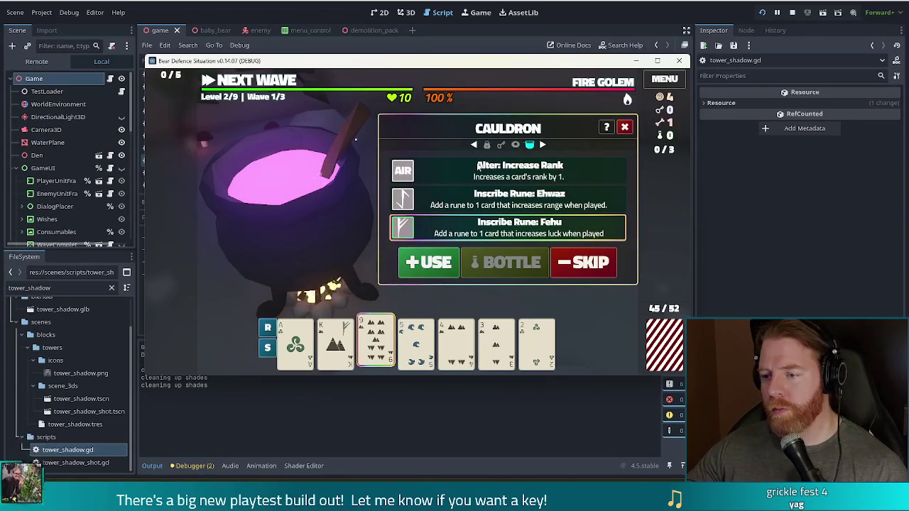
{"action": "left_click", "coordinate": [450, 261]}
Add a third bone, stir, and transmute the King of Earth to Ruby before closing the Cauldron
{"action": "left_click", "coordinate": [497, 261]}
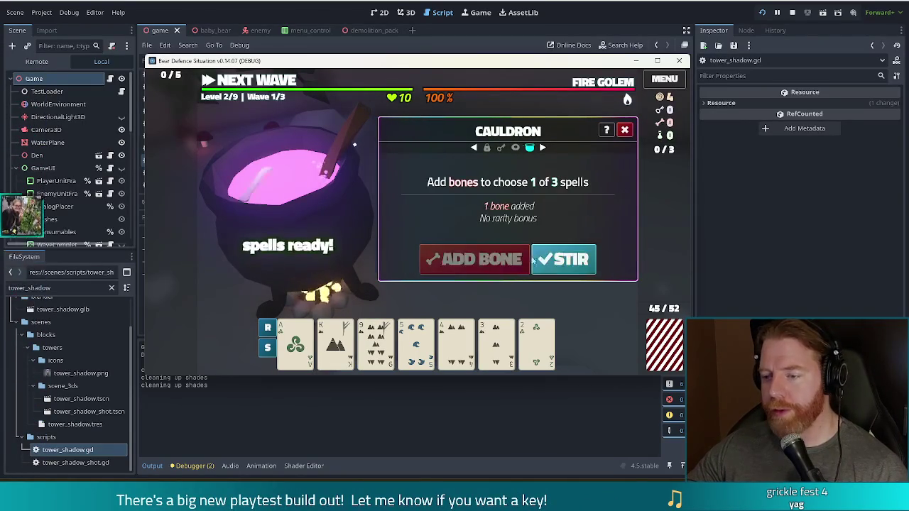
{"action": "left_click", "coordinate": [547, 260]}
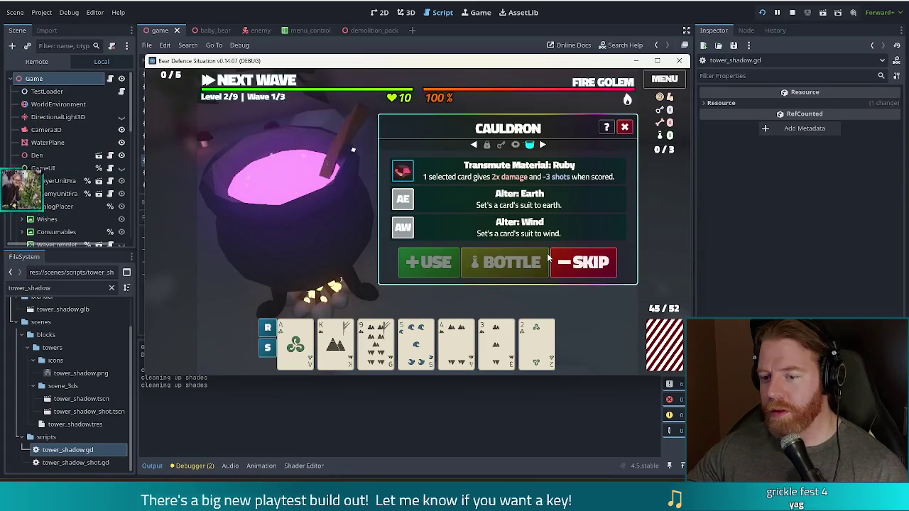
{"action": "left_click", "coordinate": [323, 326]}
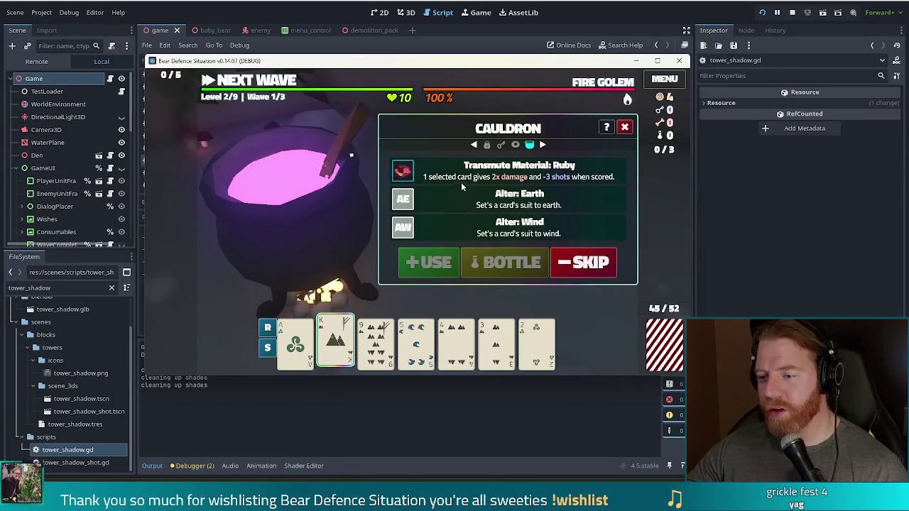
{"action": "left_click", "coordinate": [428, 263]}
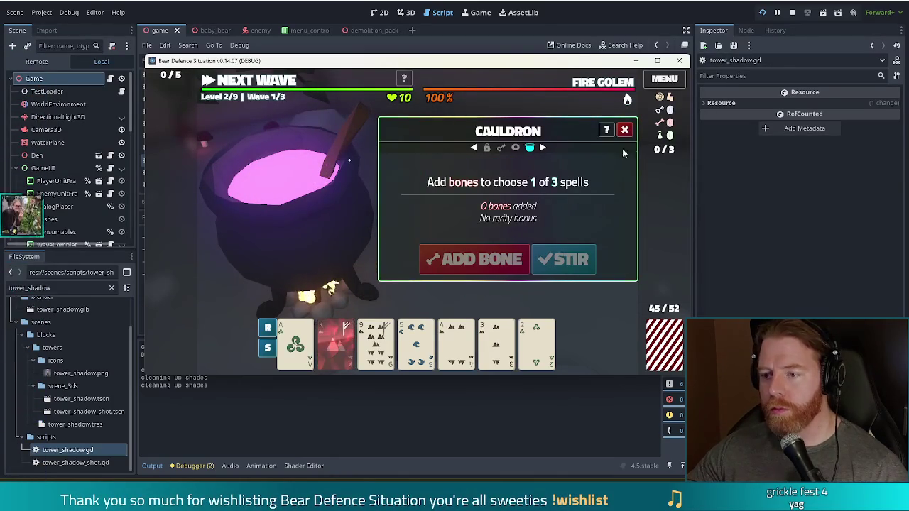
{"action": "left_click", "coordinate": [624, 130]}
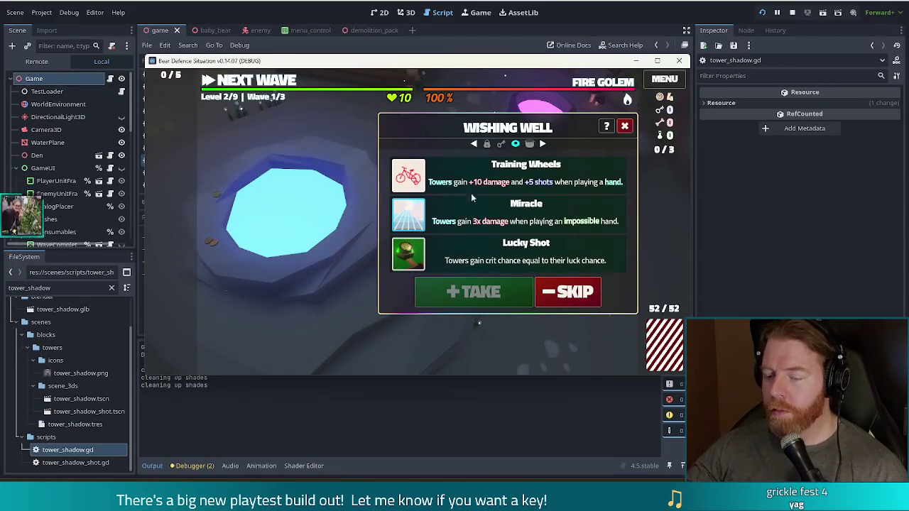
Take the Training Wheels wish instead of Lucky Shot, then close the wishing well
{"action": "left_click", "coordinate": [566, 245]}
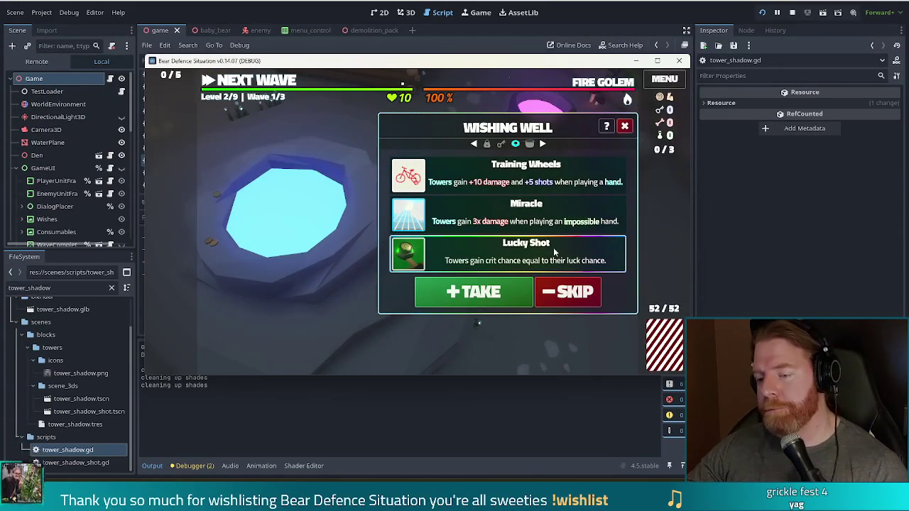
{"action": "left_click", "coordinate": [496, 178]}
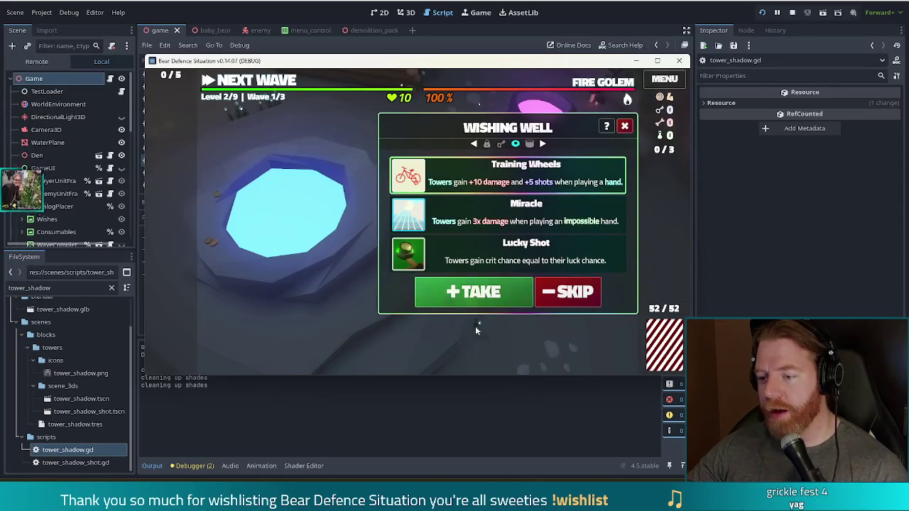
{"action": "left_click", "coordinate": [470, 292]}
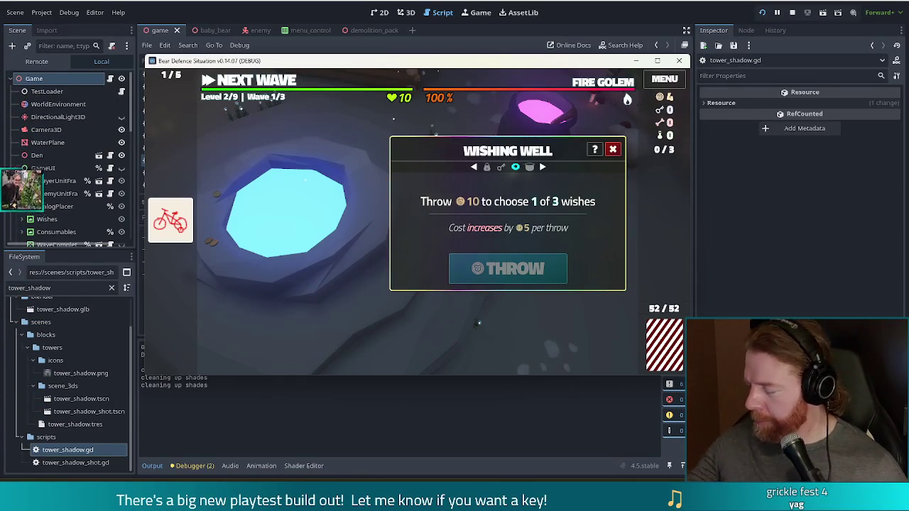
{"action": "left_click", "coordinate": [253, 87]}
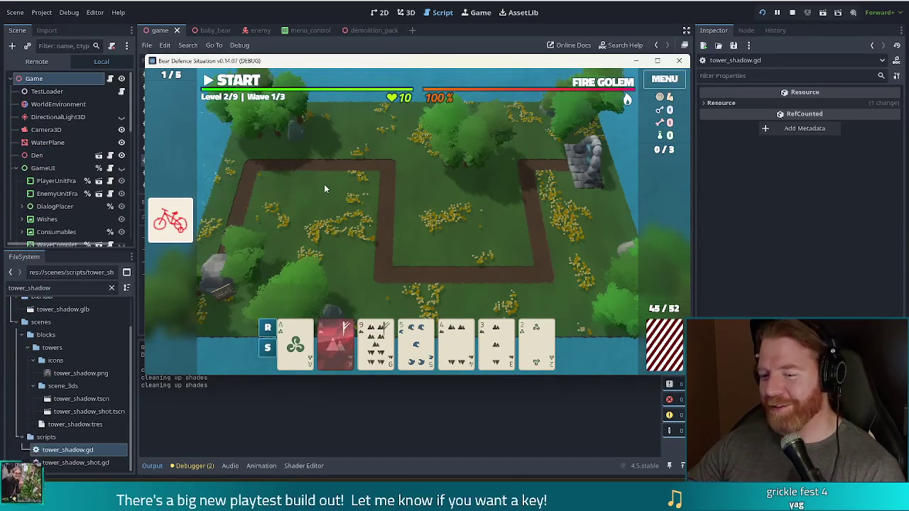
Discard the Ace, play the 9-6-4-3 Earth flush, and place the Shadow Tower near the ruins
{"action": "left_click", "coordinate": [295, 342]}
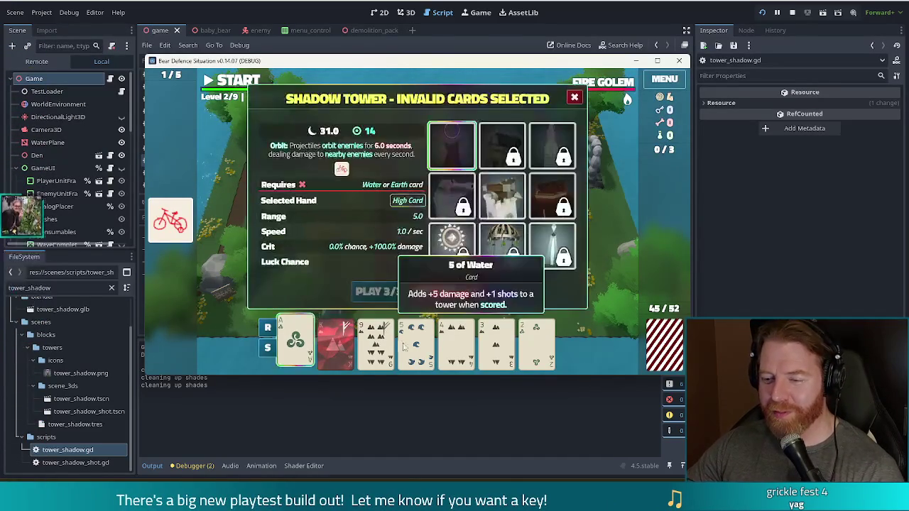
{"action": "left_click", "coordinate": [479, 291]}
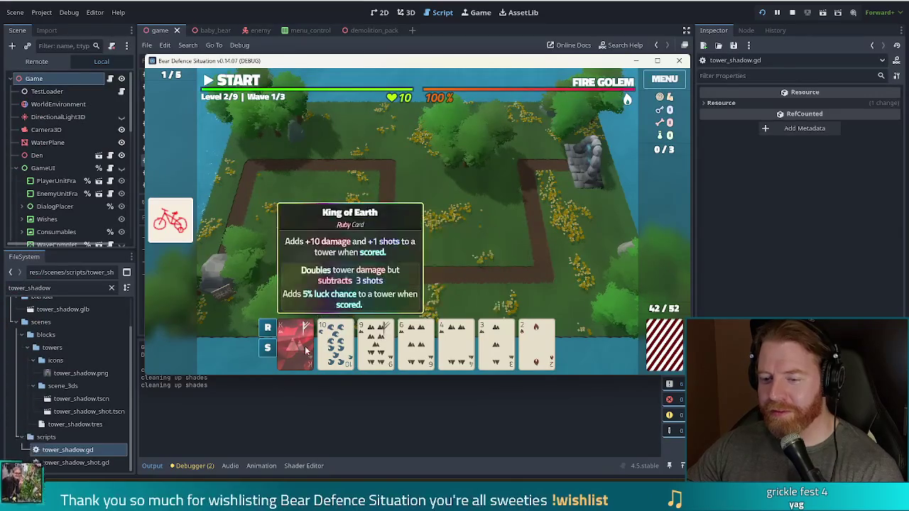
{"action": "left_click", "coordinate": [375, 343]}
{"action": "left_click", "coordinate": [415, 342]}
{"action": "left_click", "coordinate": [455, 342]}
{"action": "left_click", "coordinate": [505, 342]}
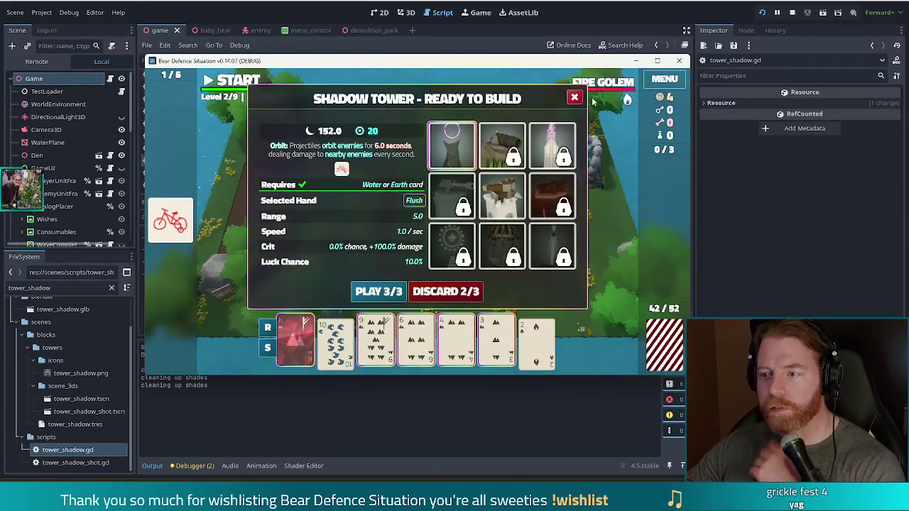
{"action": "mouse_move", "coordinate": [616, 83]}
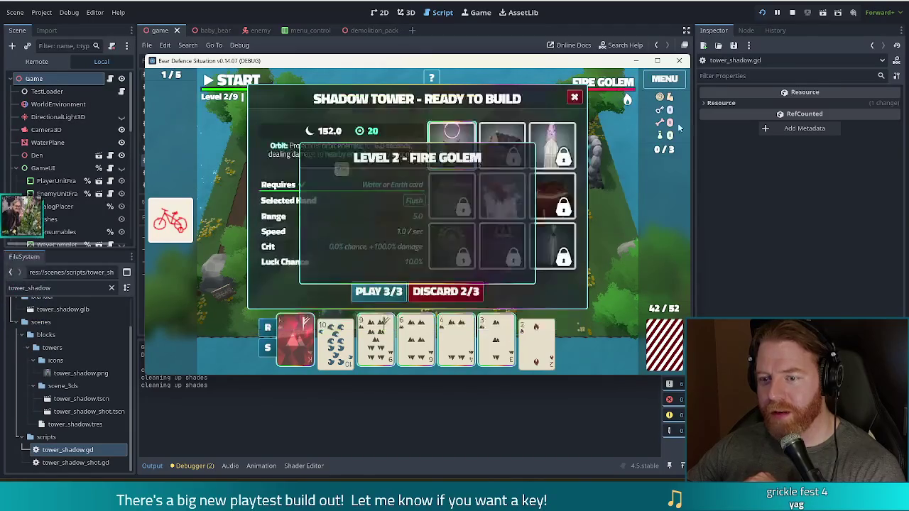
{"action": "left_click", "coordinate": [387, 296]}
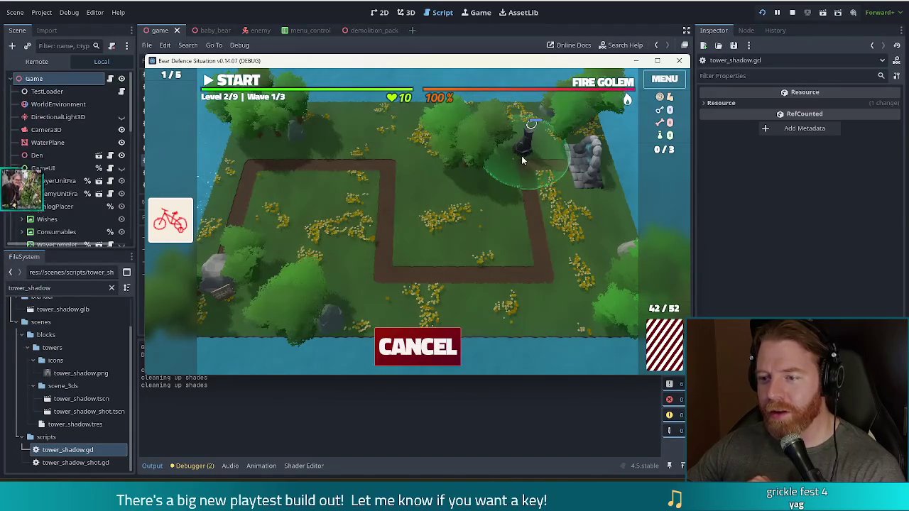
{"action": "left_click", "coordinate": [508, 167]}
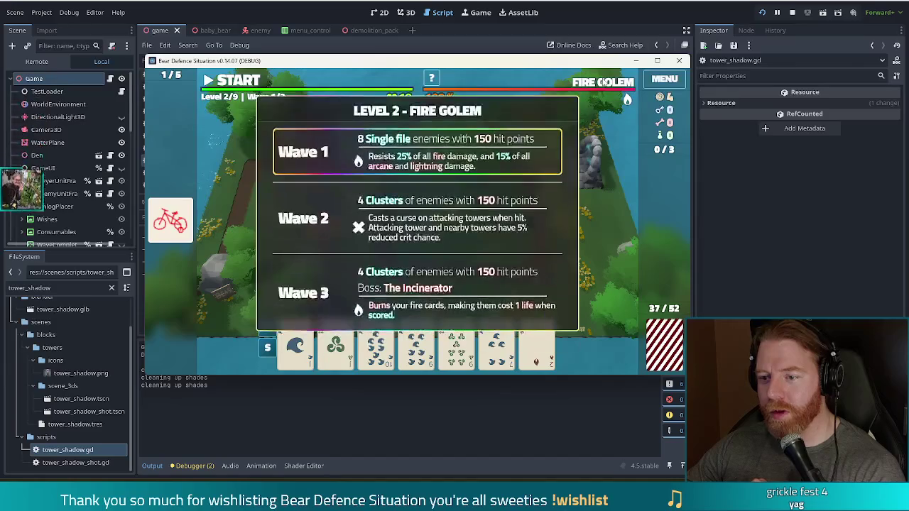
Check the new Shadow Tower's stats, then discard the Jack of Wind and other unusable cards
{"action": "left_click", "coordinate": [505, 165]}
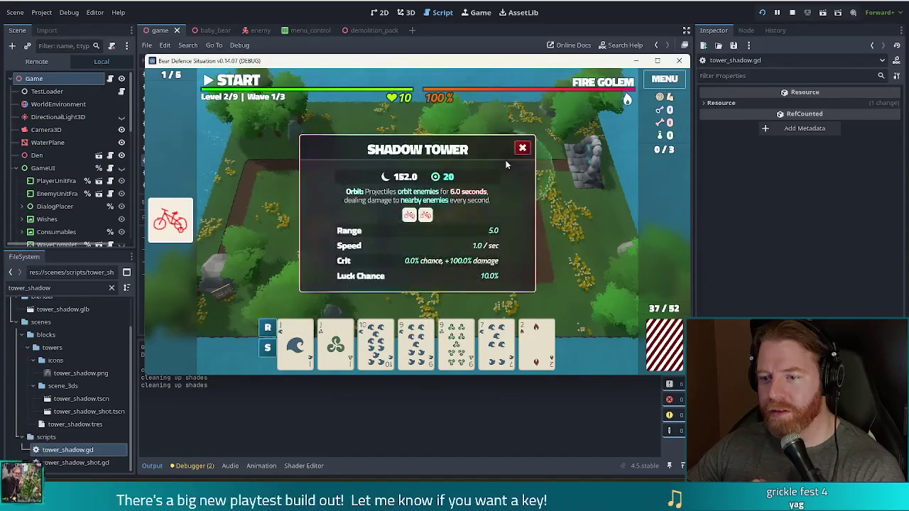
{"action": "left_click", "coordinate": [523, 148]}
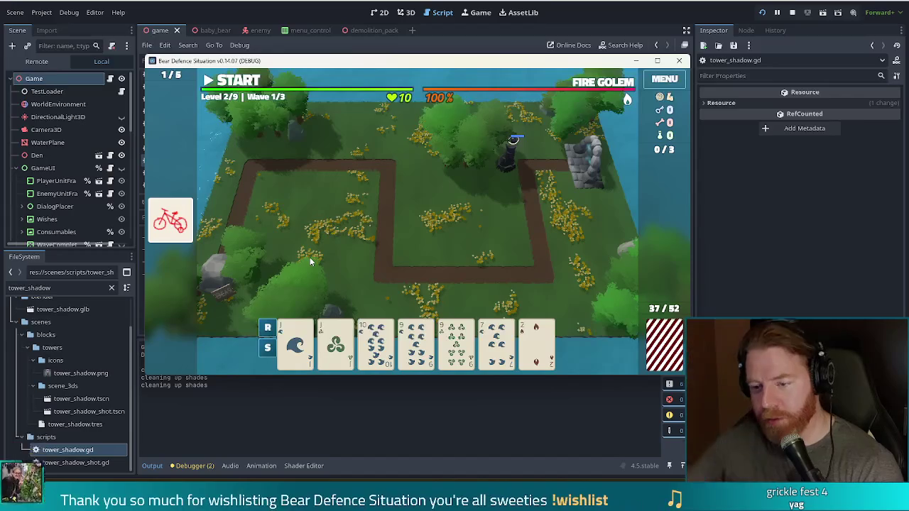
{"action": "left_click", "coordinate": [335, 342]}
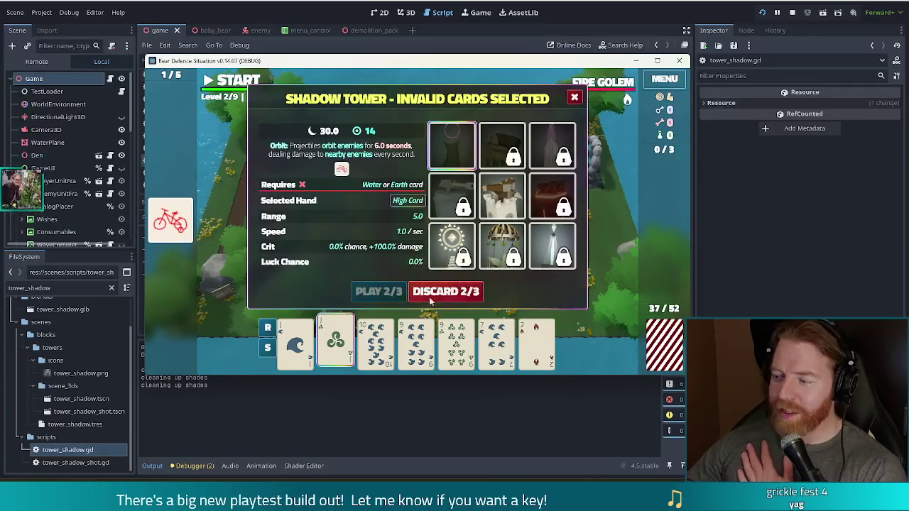
{"action": "mouse_move", "coordinate": [407, 325]}
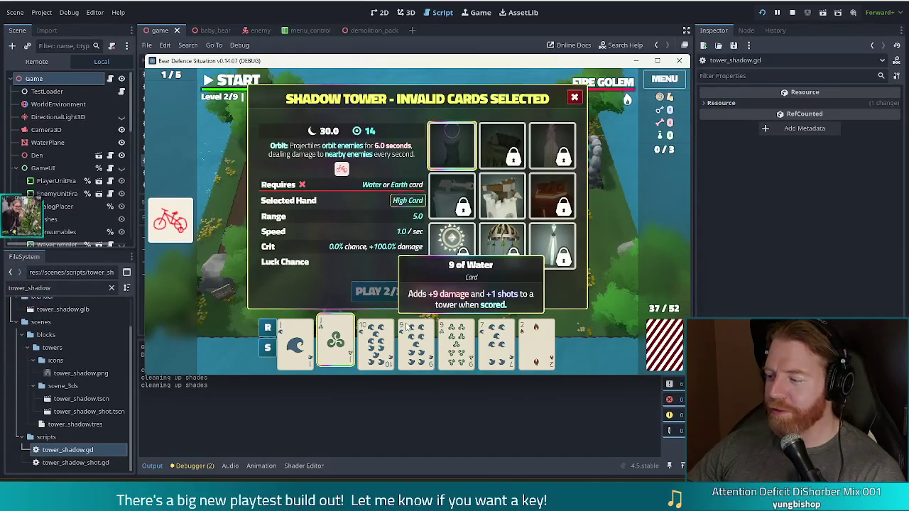
{"action": "mouse_move", "coordinate": [553, 347]}
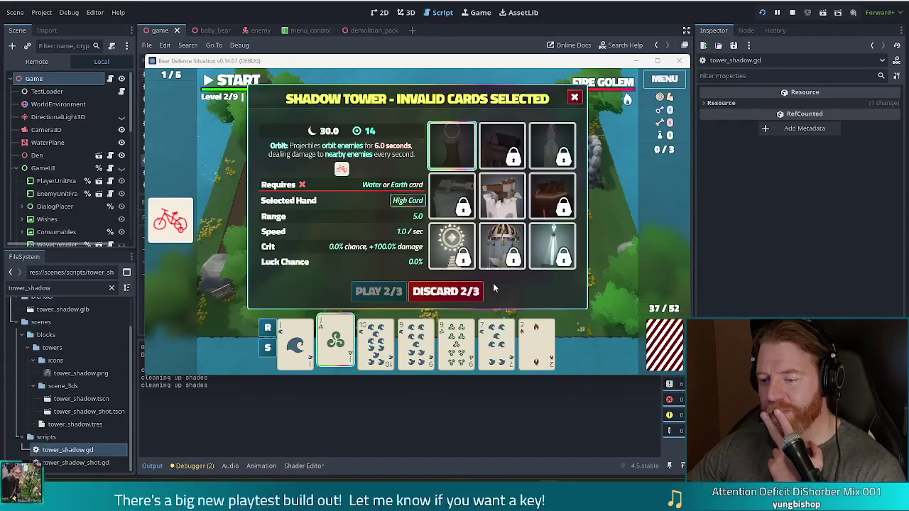
{"action": "mouse_move", "coordinate": [462, 343]}
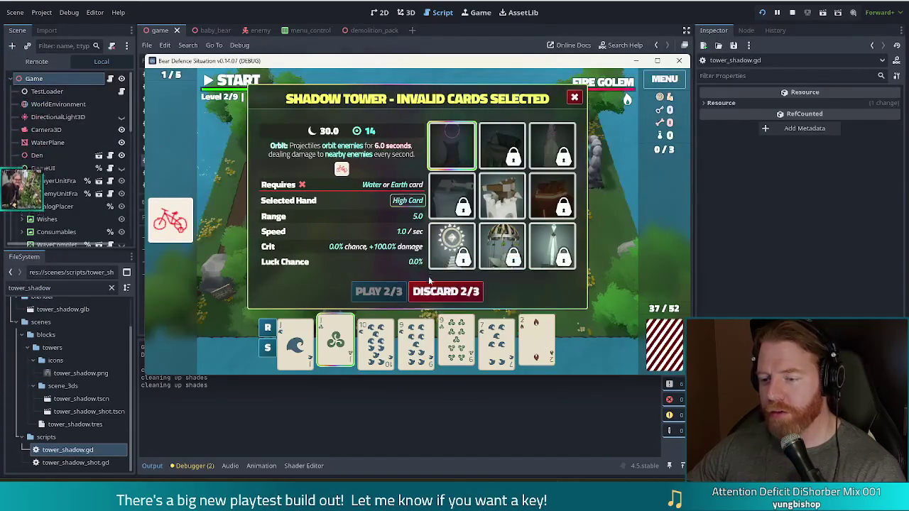
{"action": "left_click", "coordinate": [453, 294]}
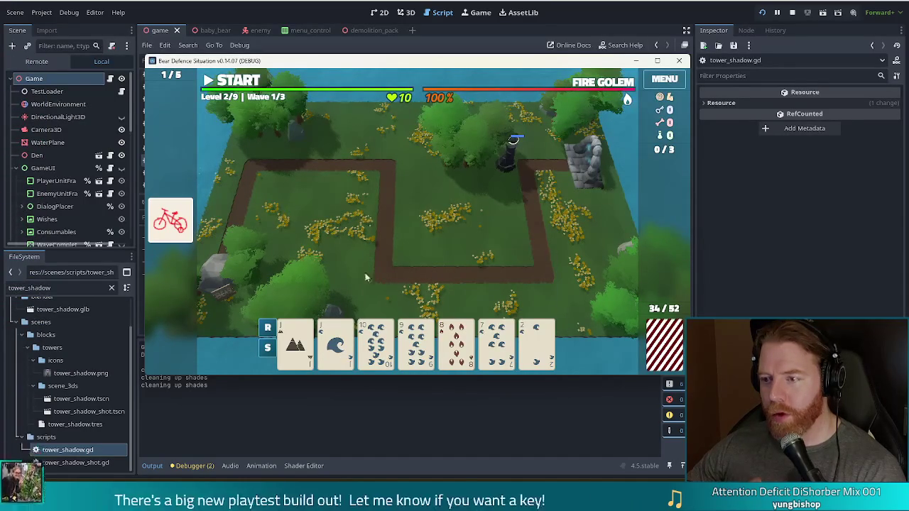
Start wave 1, pause to inspect the Shadow Tower, resume, and accept the Wave Complete summary
{"action": "left_click", "coordinate": [240, 81]}
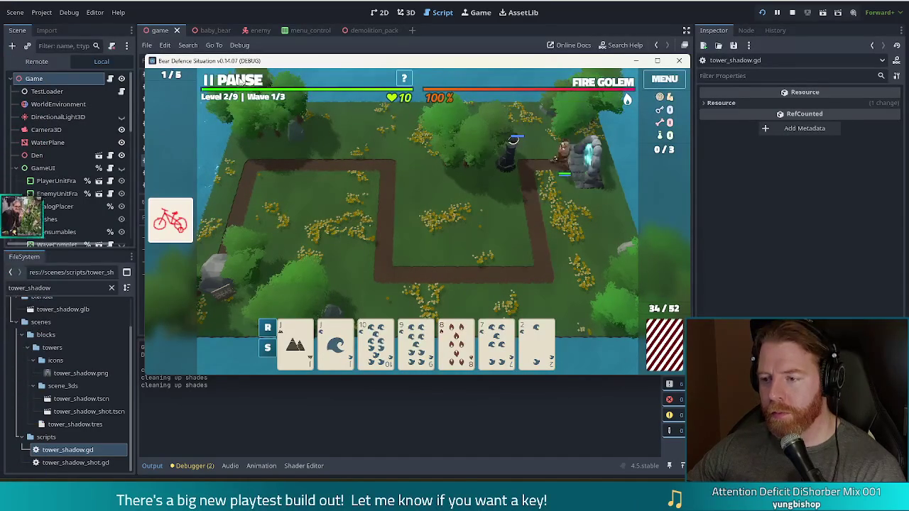
{"action": "left_click", "coordinate": [241, 81]}
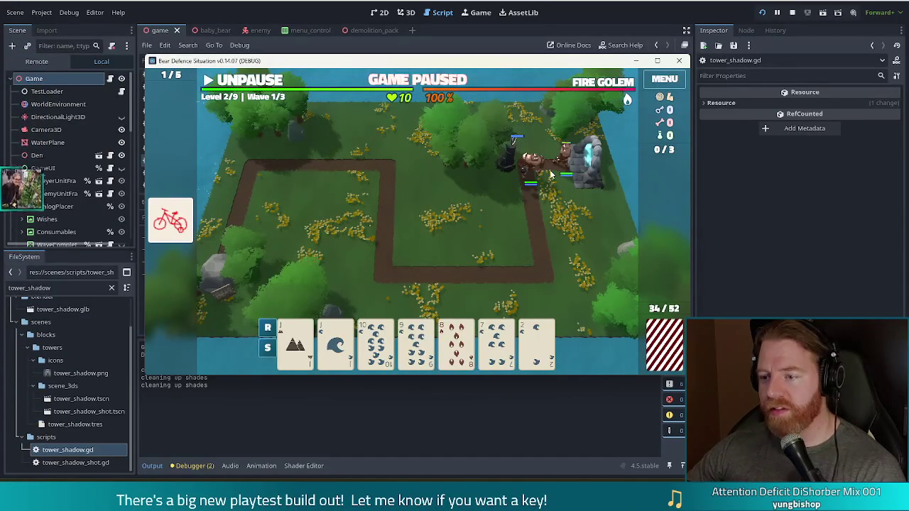
{"action": "left_click", "coordinate": [504, 160]}
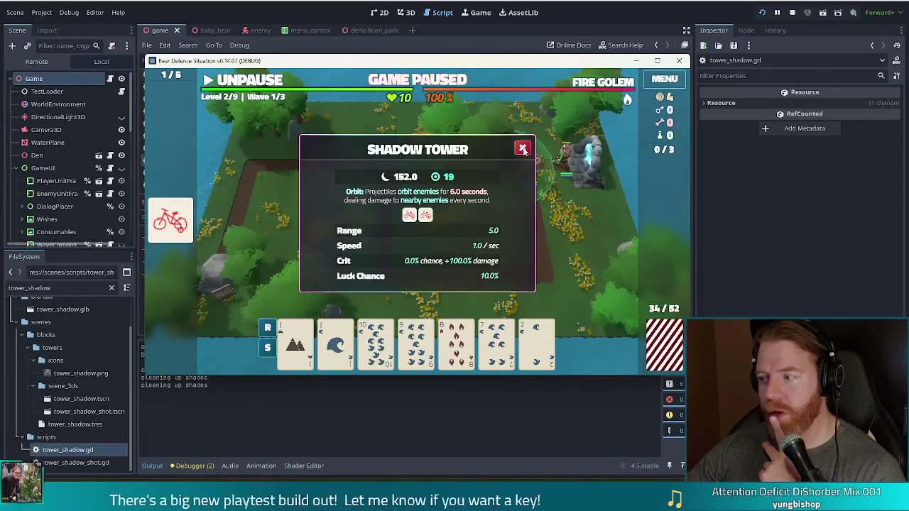
{"action": "mouse_move", "coordinate": [621, 107]}
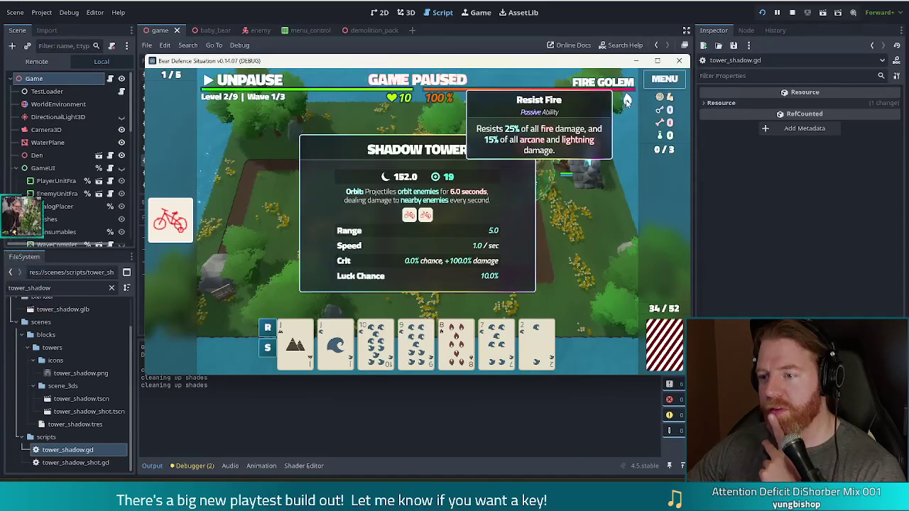
{"action": "left_click", "coordinate": [522, 149]}
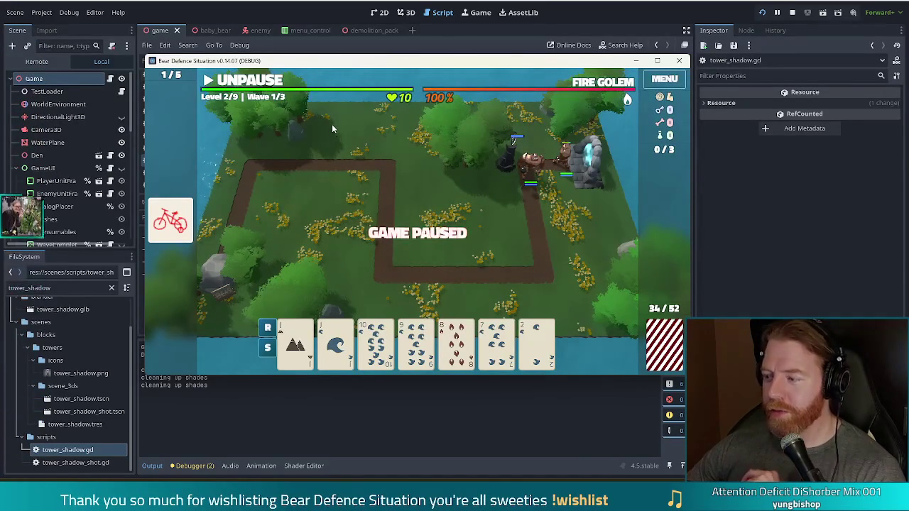
{"action": "left_click", "coordinate": [263, 83]}
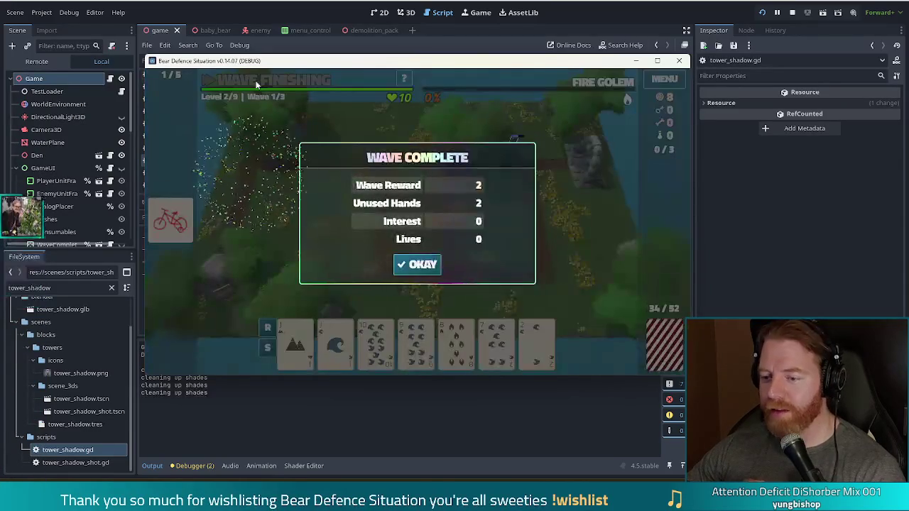
{"action": "left_click", "coordinate": [422, 264]}
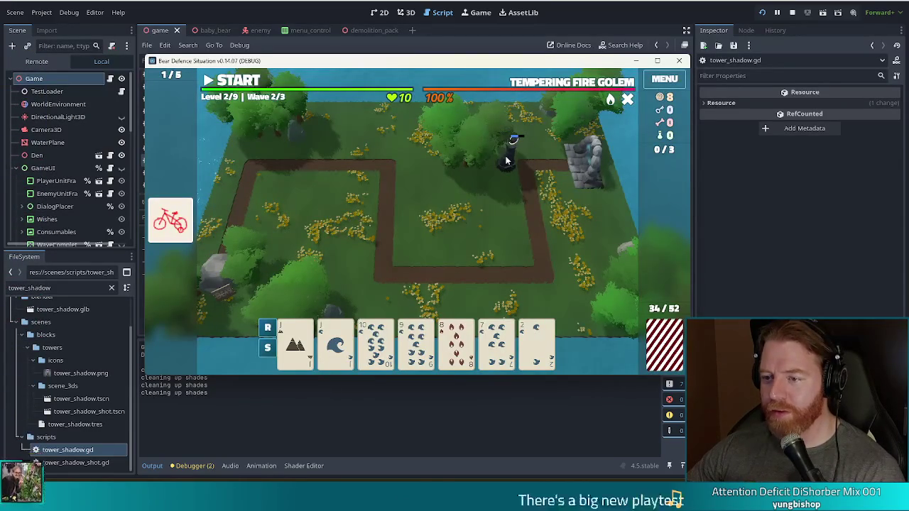
Play the Jack, 10, 9, 7 and 2 of Water flush and place a tower beside the ruins
{"action": "mouse_move", "coordinate": [574, 87]}
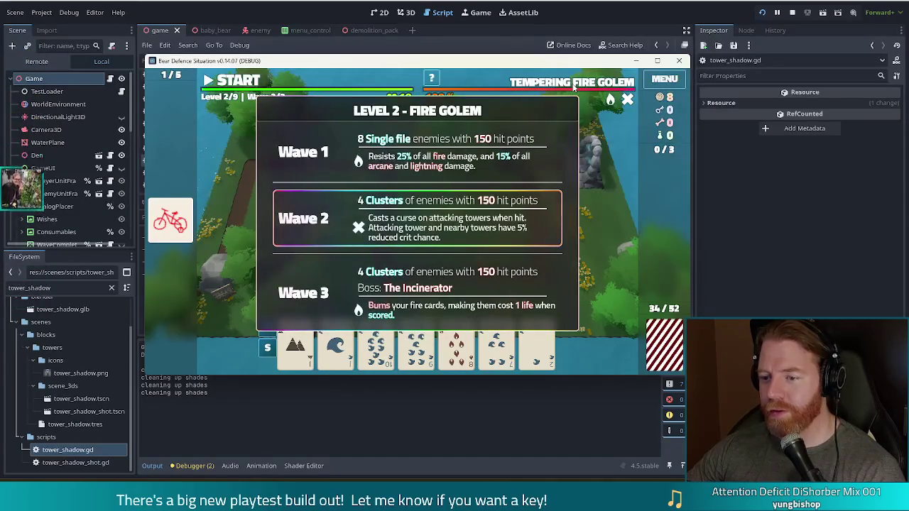
{"action": "left_click", "coordinate": [335, 344]}
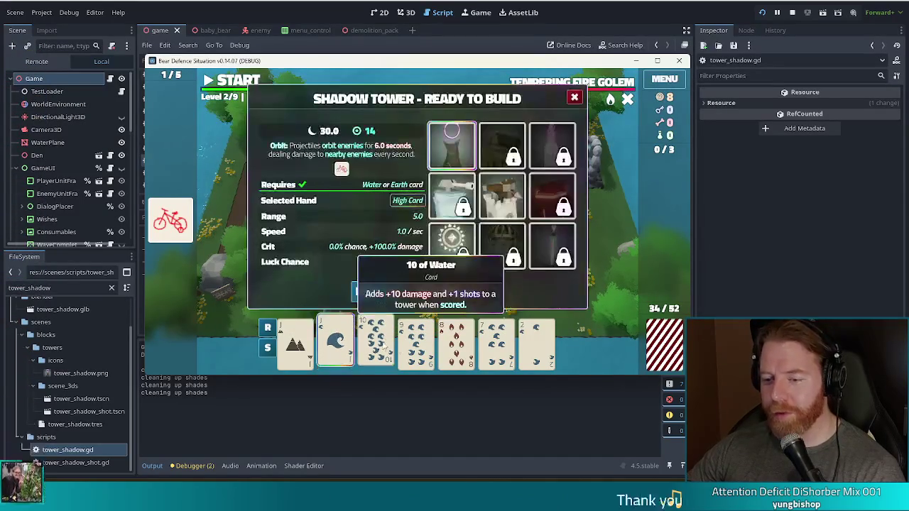
{"action": "left_click", "coordinate": [383, 346]}
{"action": "left_click", "coordinate": [416, 344]}
{"action": "left_click", "coordinate": [496, 344]}
{"action": "left_click", "coordinate": [536, 344]}
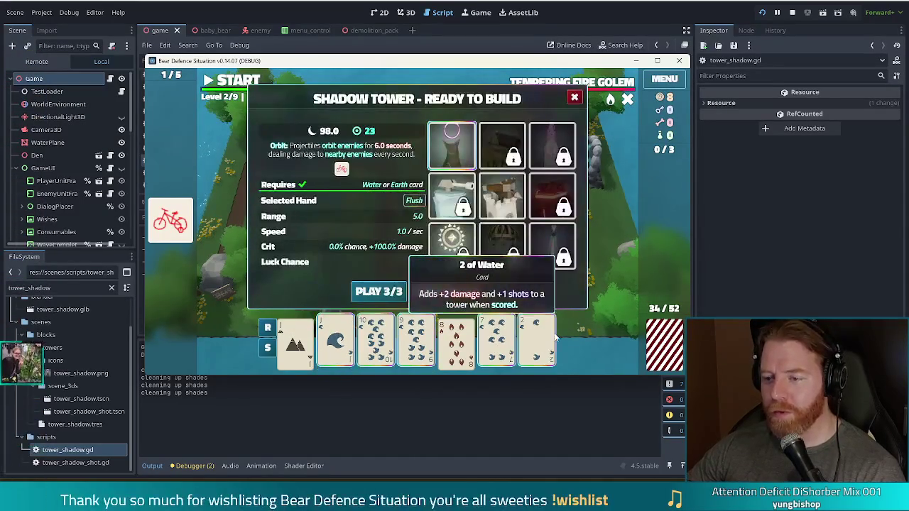
{"action": "left_click", "coordinate": [377, 292]}
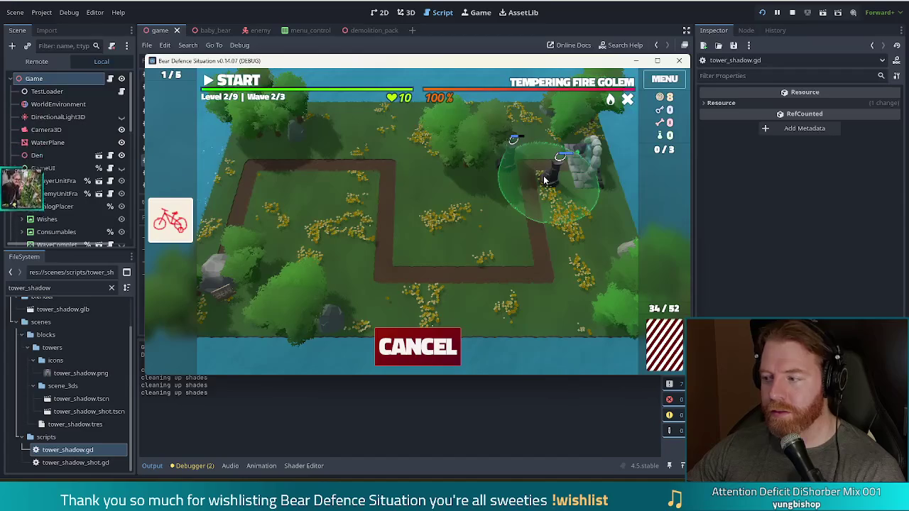
{"action": "left_click", "coordinate": [543, 179]}
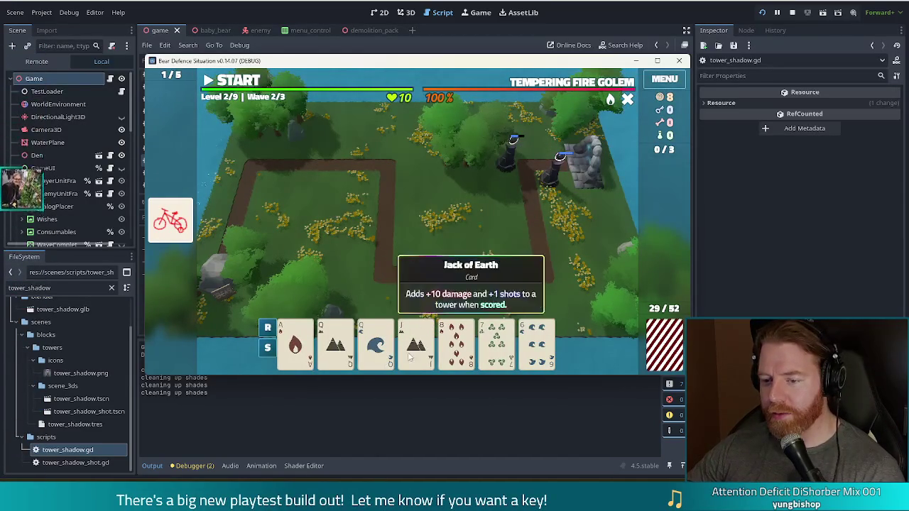
Discard the 8, 7 and 6 cards for replacements
{"action": "left_click", "coordinate": [456, 344]}
{"action": "left_click", "coordinate": [497, 345]}
{"action": "left_click", "coordinate": [535, 345]}
{"action": "left_click", "coordinate": [444, 290]}
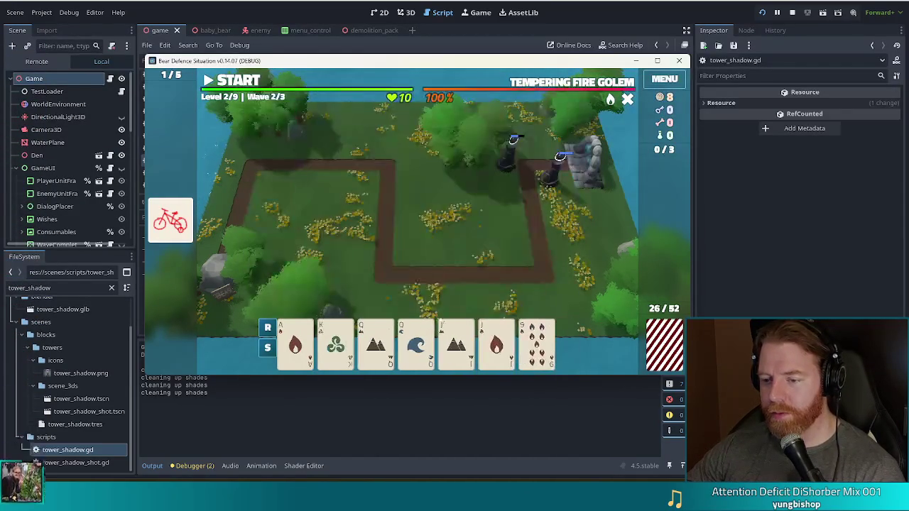
Play a Two Pair of Queens and Jacks and place the tower at the path corner
{"action": "left_click", "coordinate": [375, 344]}
{"action": "left_click", "coordinate": [416, 344]}
{"action": "left_click", "coordinate": [456, 344]}
{"action": "left_click", "coordinate": [496, 345]}
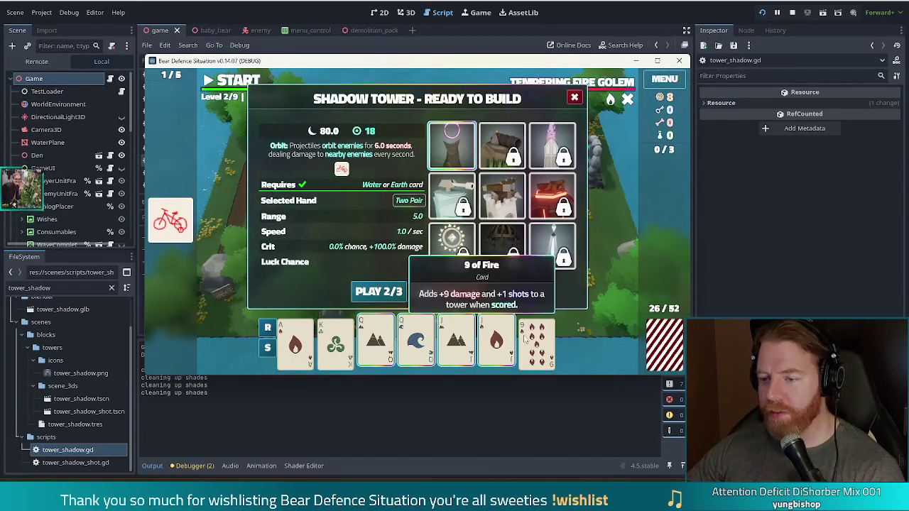
{"action": "left_click", "coordinate": [379, 291]}
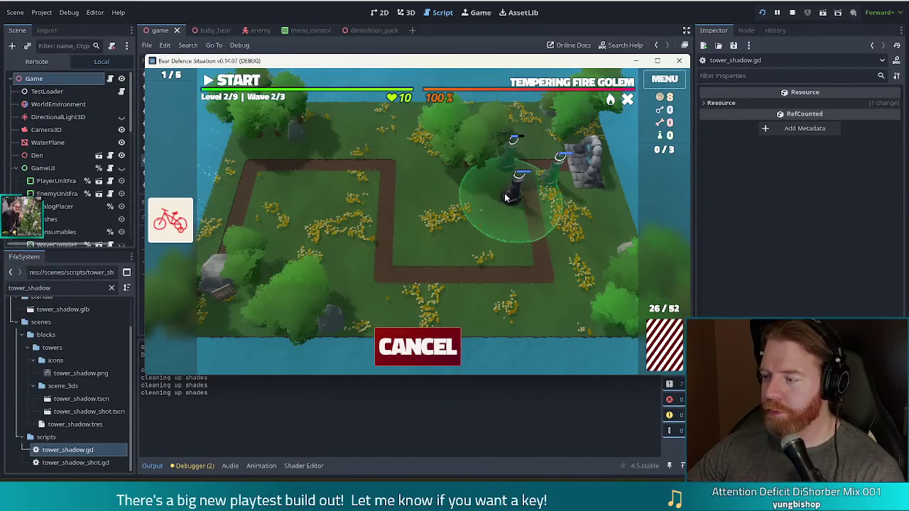
{"action": "left_click", "coordinate": [505, 198]}
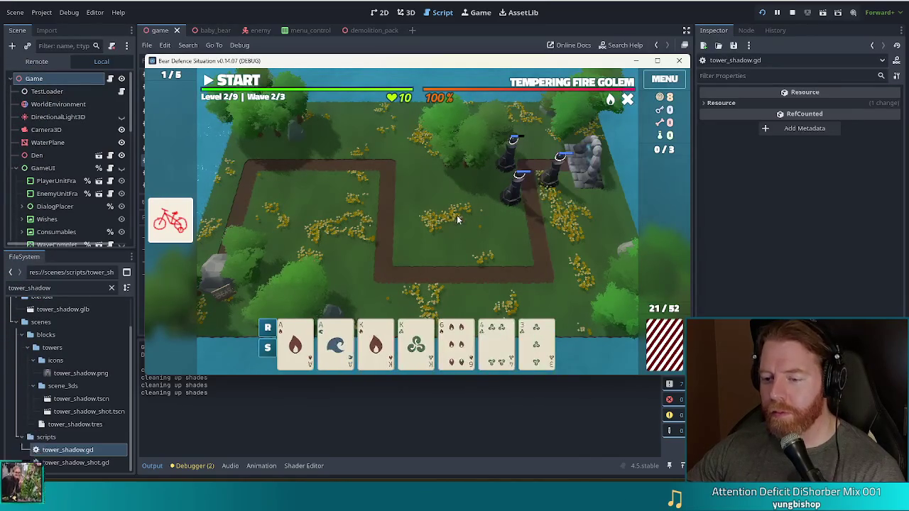
Build another shadow tower from a Two Pair and place it beside the path
{"action": "mouse_move", "coordinate": [507, 369]}
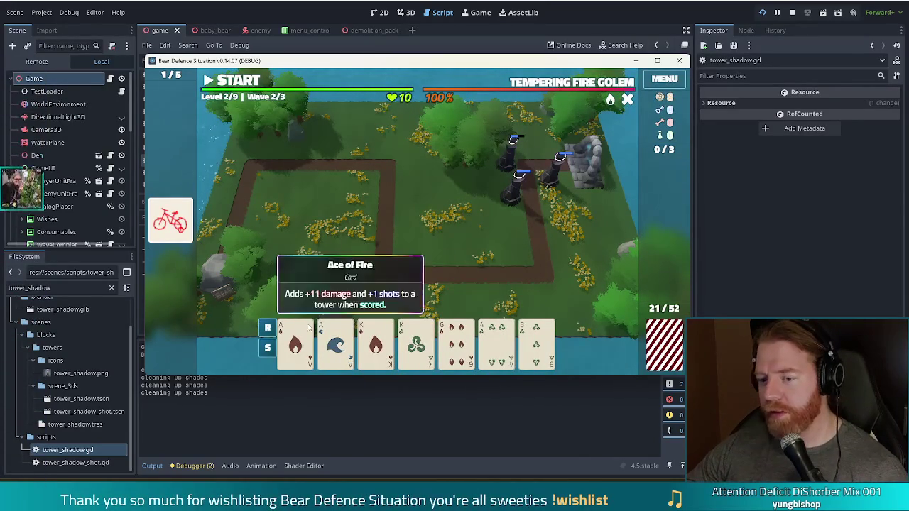
{"action": "key", "text": "r"}
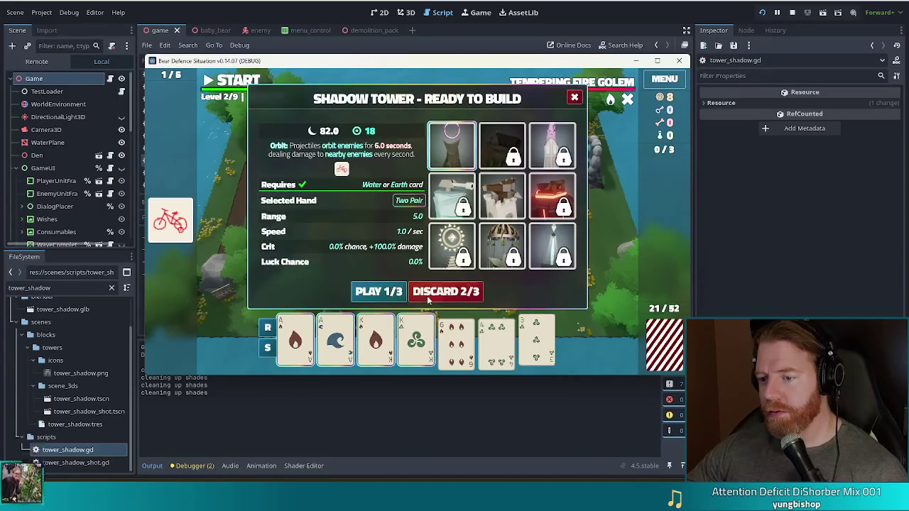
{"action": "left_click", "coordinate": [378, 291]}
{"action": "left_click", "coordinate": [555, 224]}
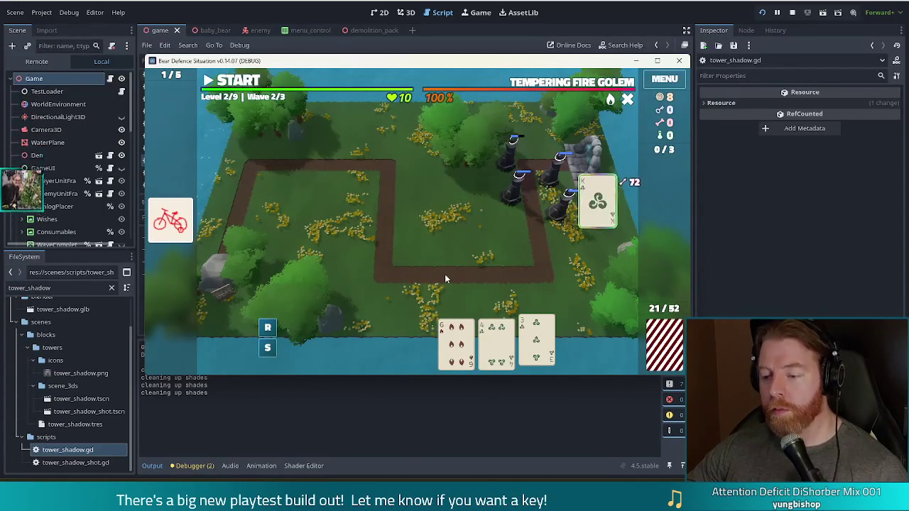
Discard the 7 of Earth and the 8 of Wind, then start wave 2
{"action": "left_click", "coordinate": [378, 362]}
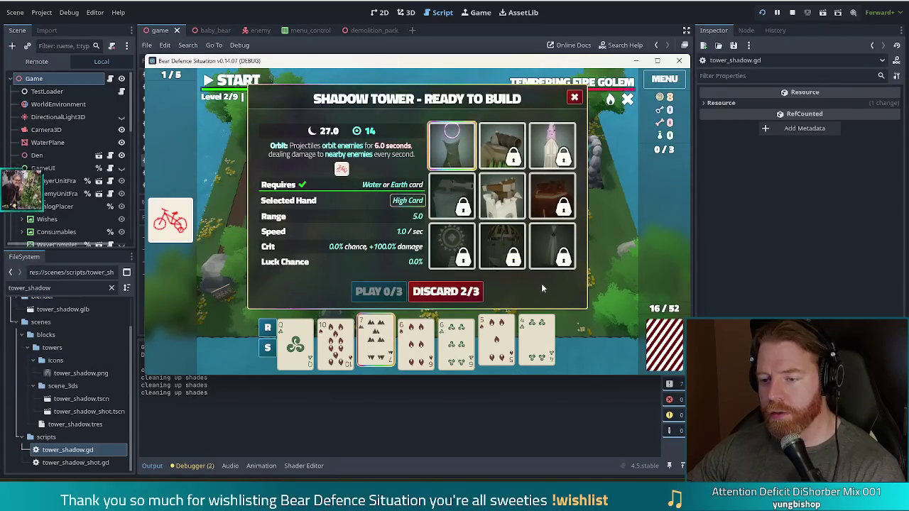
{"action": "left_click", "coordinate": [468, 291]}
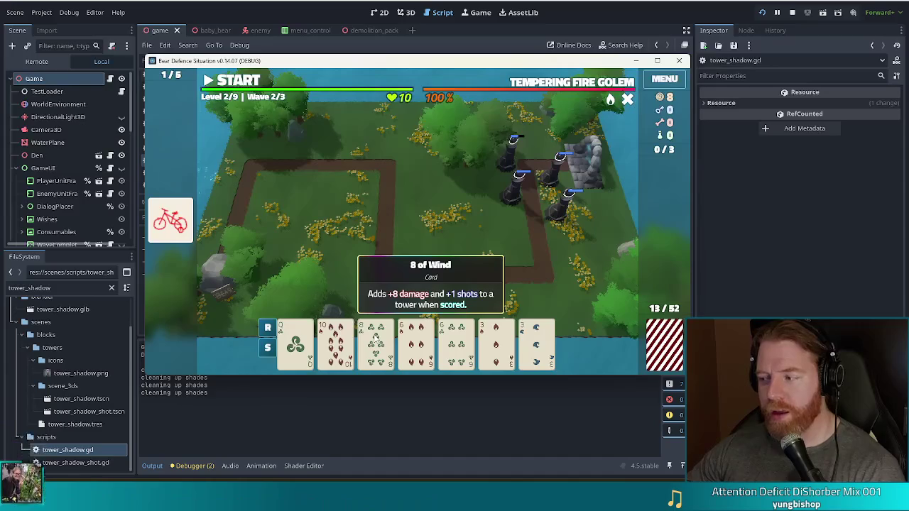
{"action": "left_click", "coordinate": [376, 347]}
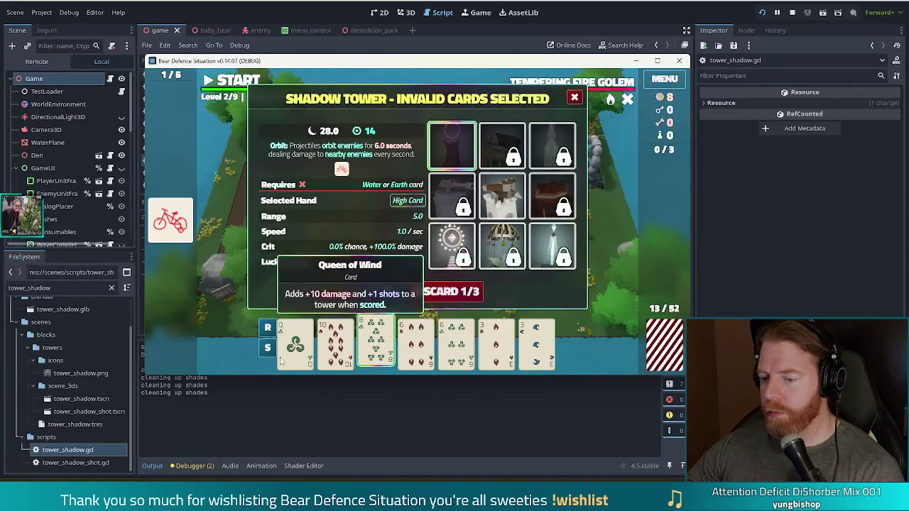
{"action": "left_click", "coordinate": [439, 291]}
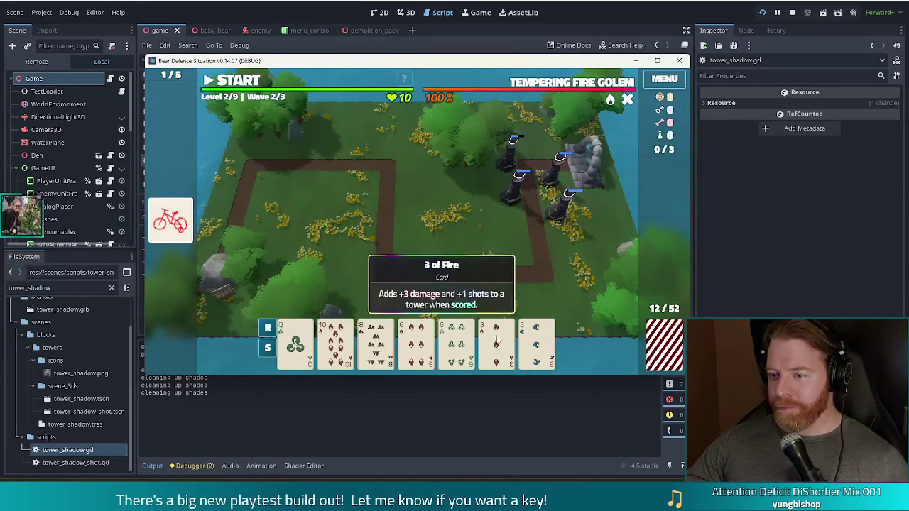
{"action": "left_click", "coordinate": [457, 339]}
{"action": "left_click", "coordinate": [456, 339]}
{"action": "left_click", "coordinate": [245, 82]}
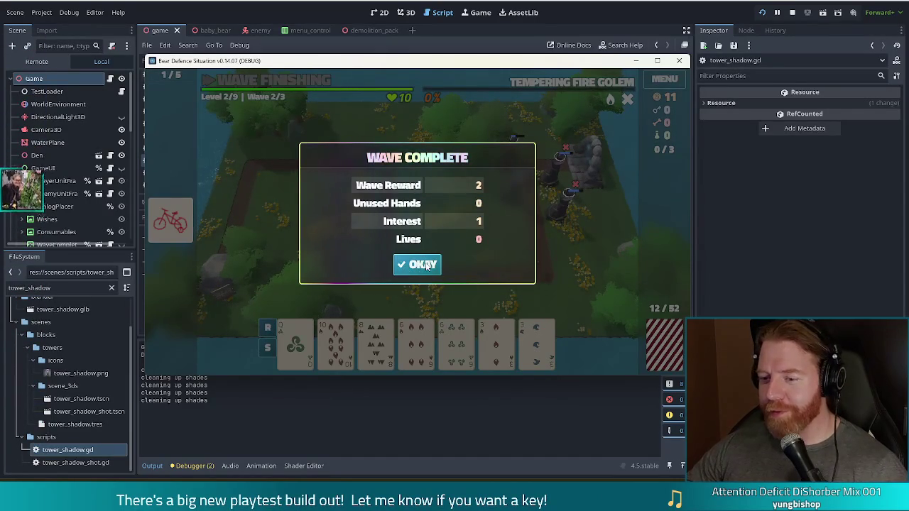
Dismiss the Wave Complete summary and discard a 6 and a pair of 3s
{"action": "left_click", "coordinate": [425, 266]}
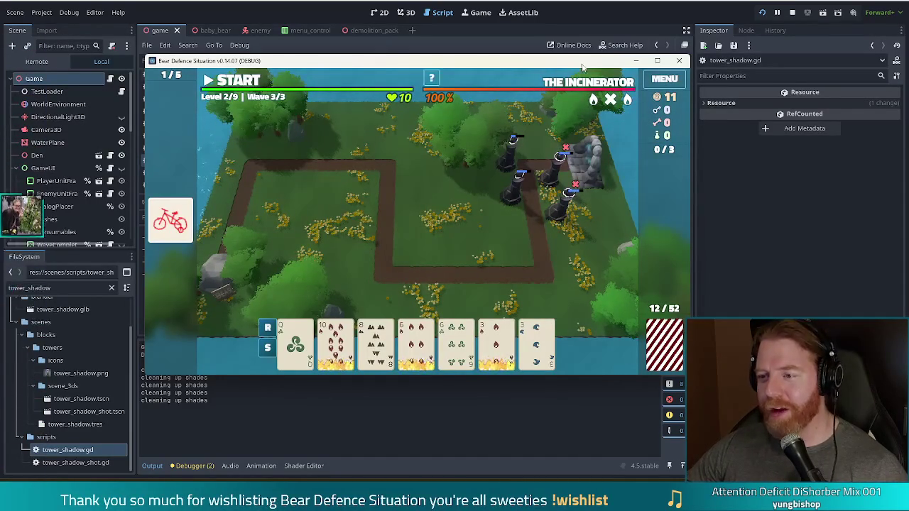
{"action": "left_click", "coordinate": [495, 344]}
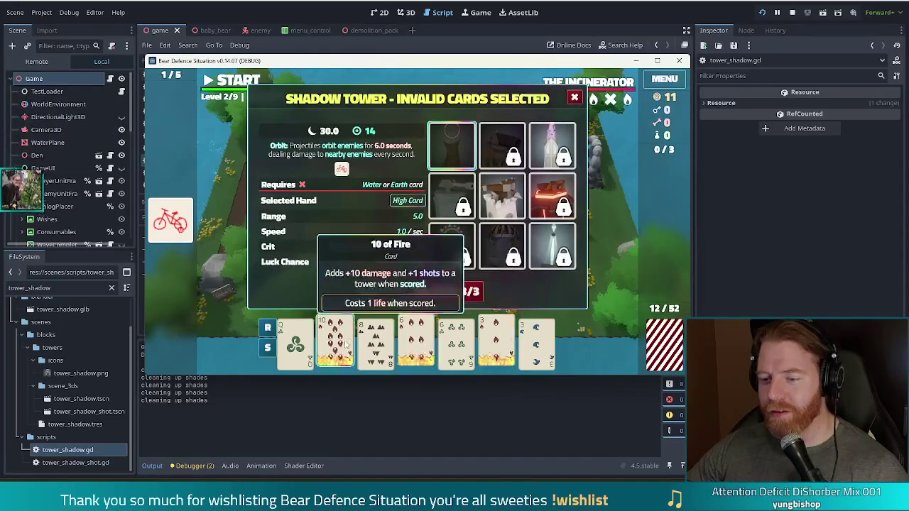
{"action": "left_click", "coordinate": [457, 344]}
{"action": "left_click", "coordinate": [536, 344]}
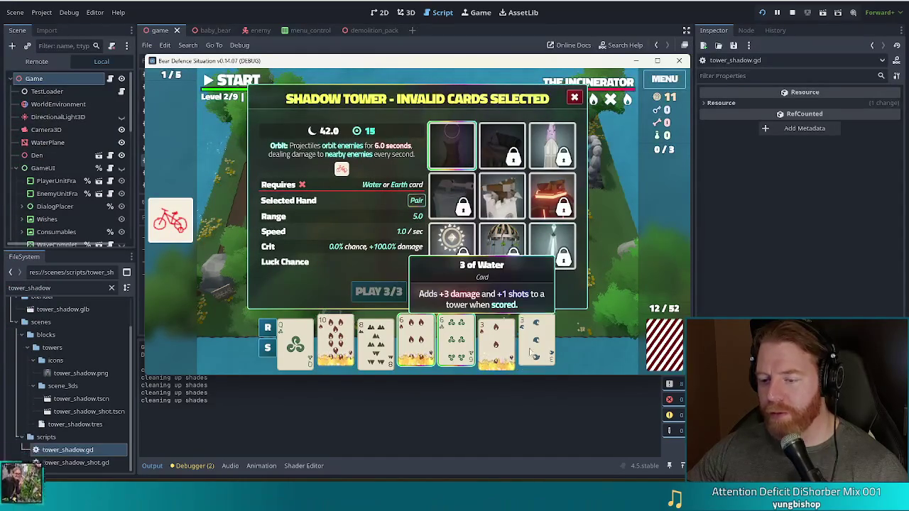
{"action": "left_click", "coordinate": [416, 344]}
{"action": "left_click", "coordinate": [350, 353]}
{"action": "left_click", "coordinate": [379, 291]}
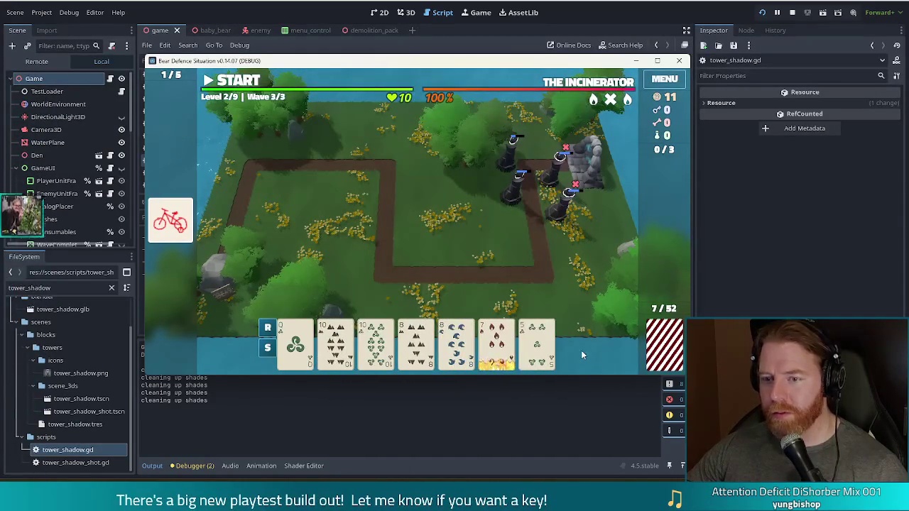
Build a shadow tower from the Two Pair of 10s and 8s beside the path
{"action": "left_click", "coordinate": [335, 344]}
{"action": "left_click", "coordinate": [376, 344]}
{"action": "left_click", "coordinate": [416, 344]}
{"action": "left_click", "coordinate": [456, 344]}
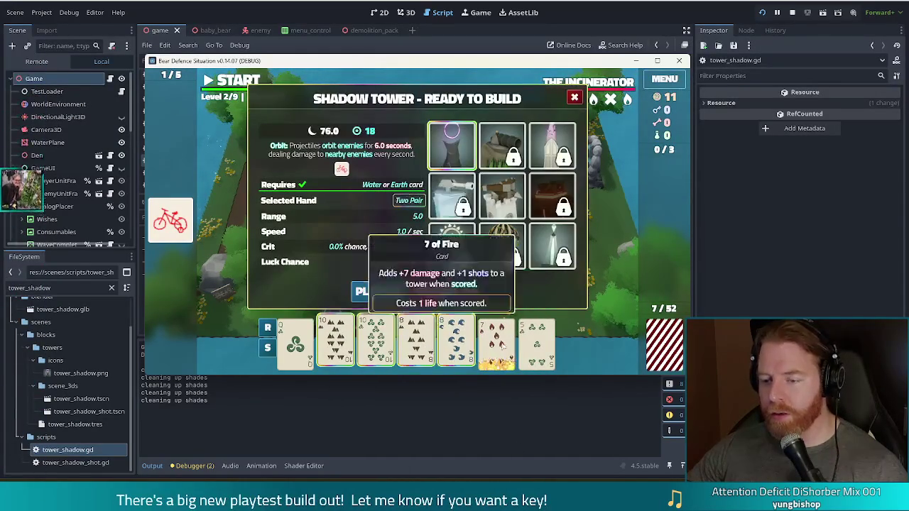
{"action": "left_click", "coordinate": [398, 291]}
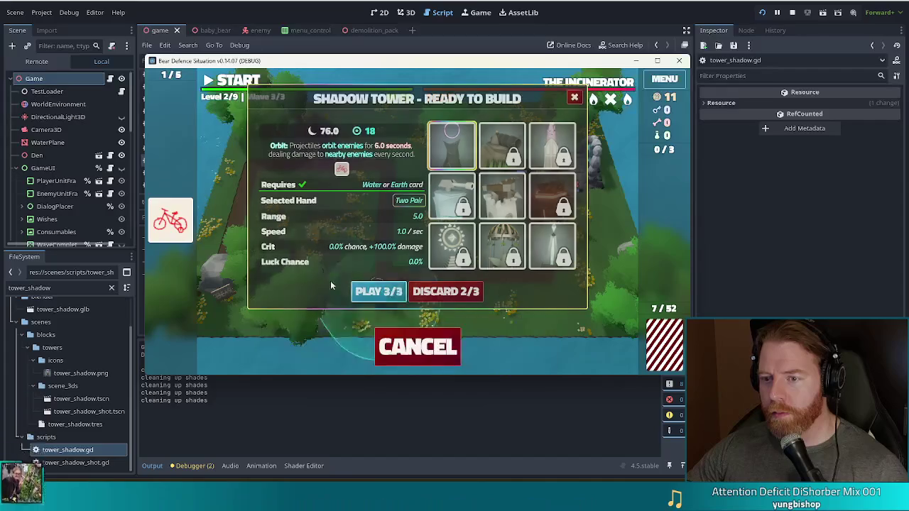
{"action": "left_click", "coordinate": [531, 224]}
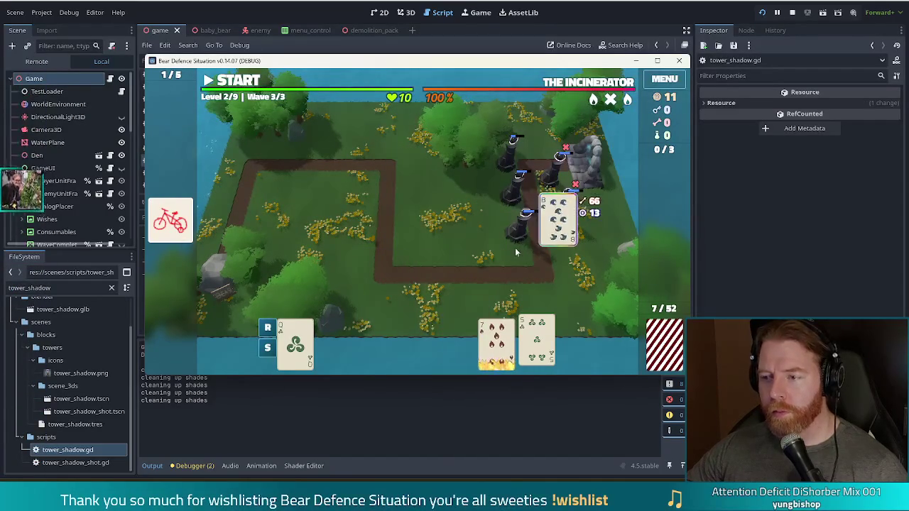
Discard a weak pair of cards, including the 4 of Water, for a fresh hand
{"action": "left_click", "coordinate": [375, 345]}
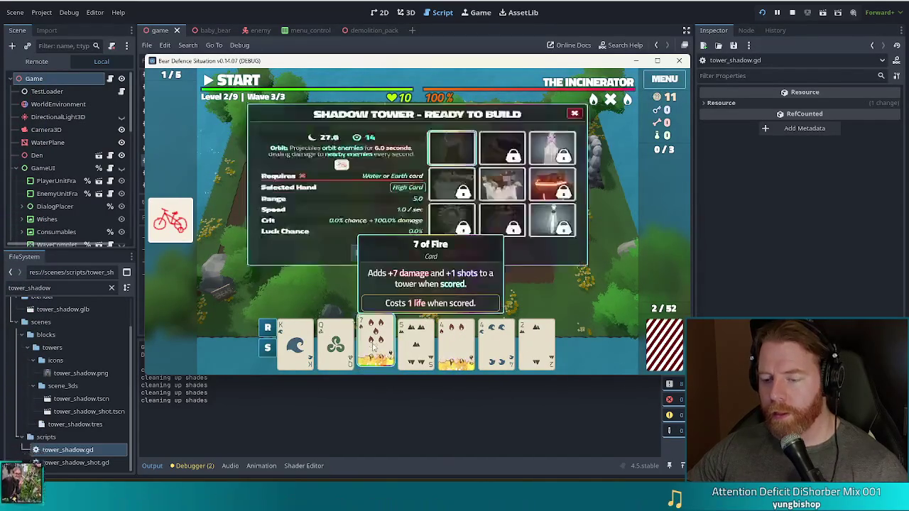
{"action": "left_click", "coordinate": [456, 344]}
{"action": "left_click", "coordinate": [496, 344]}
{"action": "left_click", "coordinate": [376, 344]}
{"action": "left_click", "coordinate": [459, 289]}
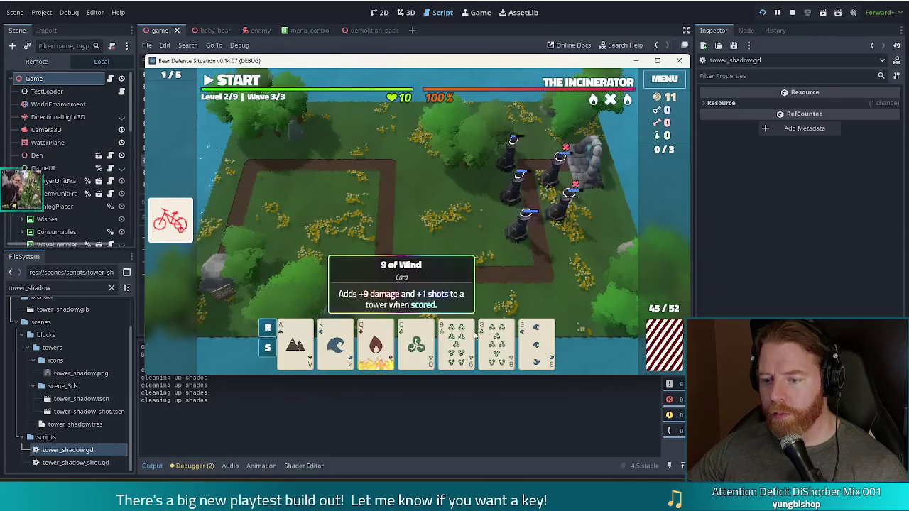
Discard the 9 of Wind and other Wind cards, keeping the Queen of Fire
{"action": "left_click", "coordinate": [389, 340]}
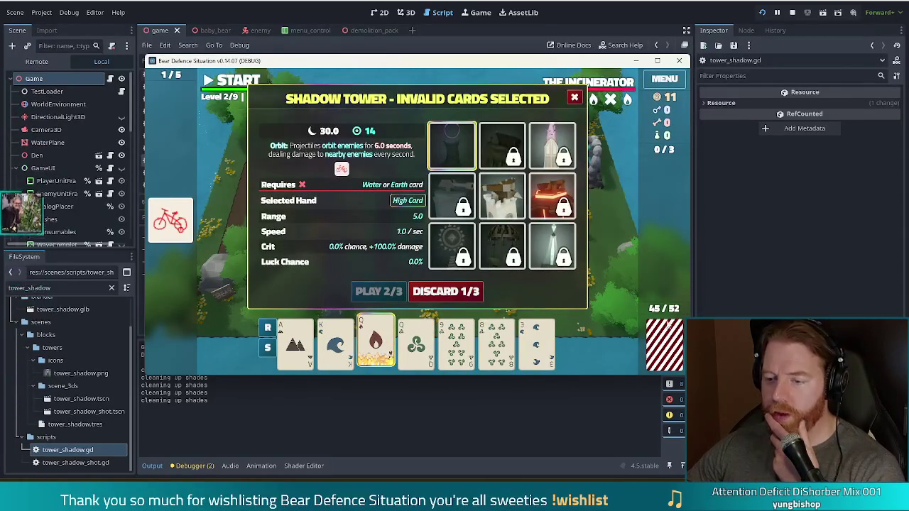
{"action": "left_click", "coordinate": [370, 362]}
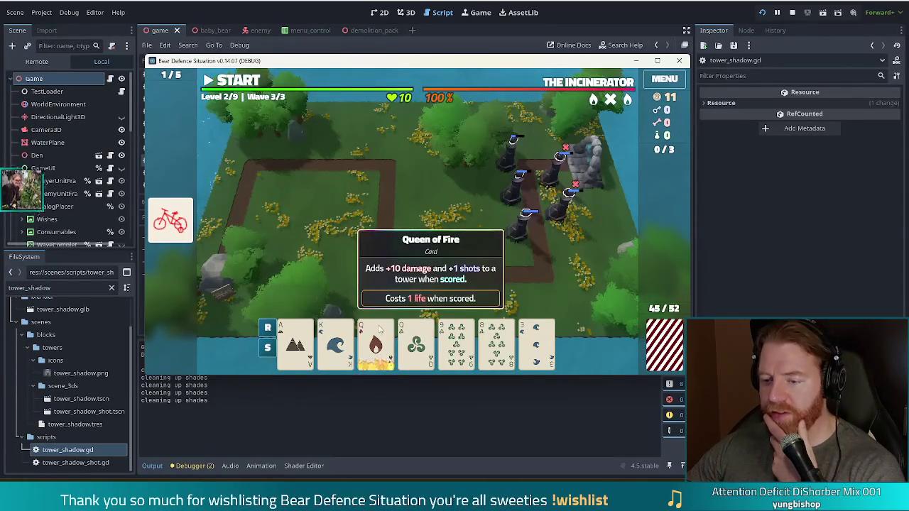
{"action": "left_click", "coordinate": [455, 326]}
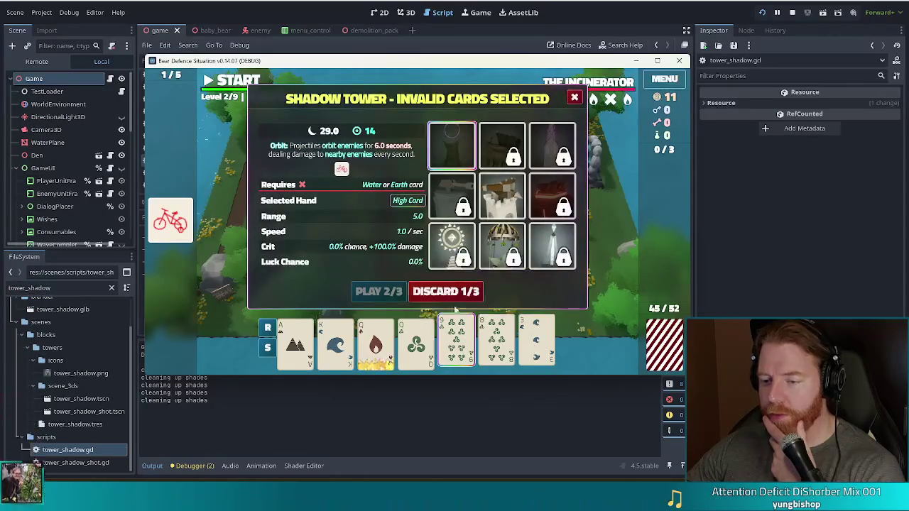
{"action": "left_click", "coordinate": [449, 294]}
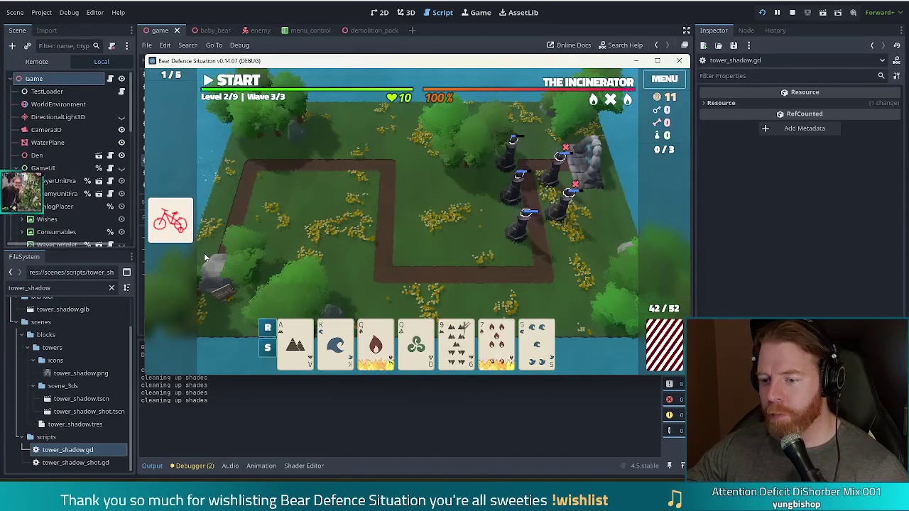
{"action": "left_click", "coordinate": [372, 328]}
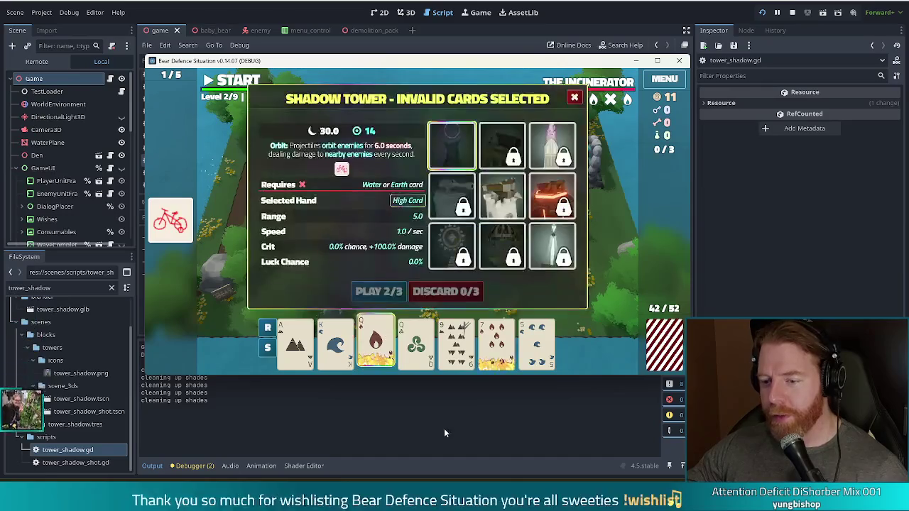
{"action": "left_click", "coordinate": [372, 325]}
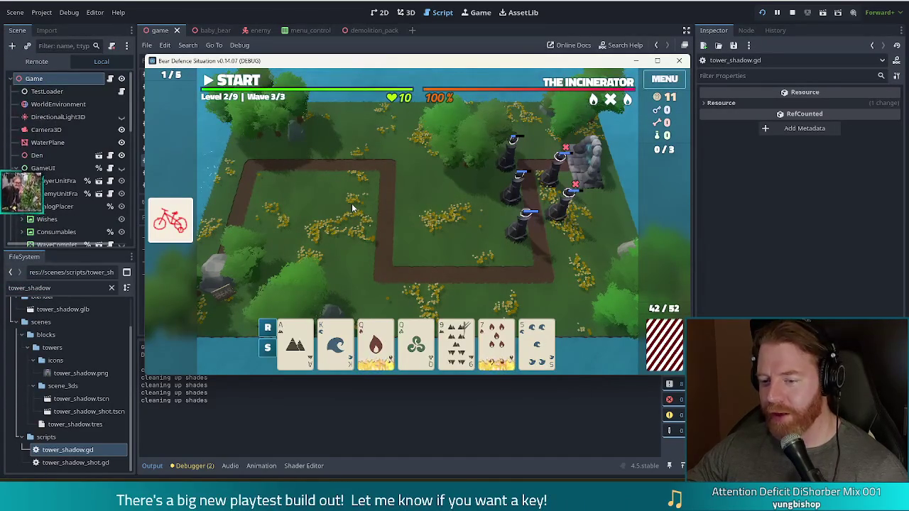
Start Wave 3 and pause it shortly after
{"action": "left_click", "coordinate": [231, 80]}
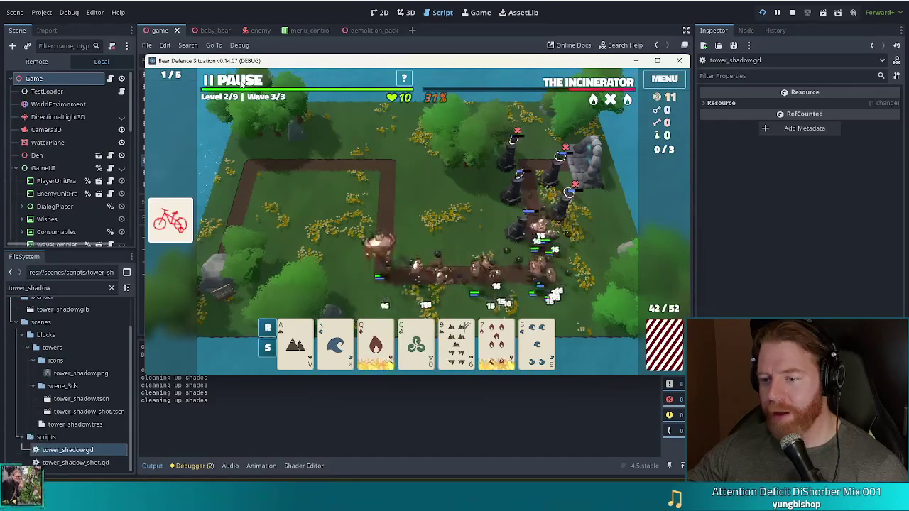
{"action": "left_click", "coordinate": [241, 83]}
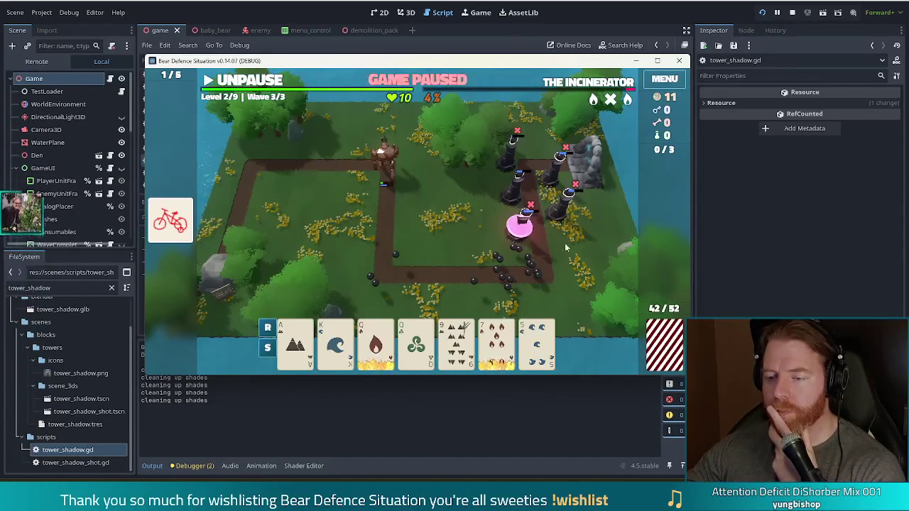
{"action": "mouse_move", "coordinate": [572, 79]}
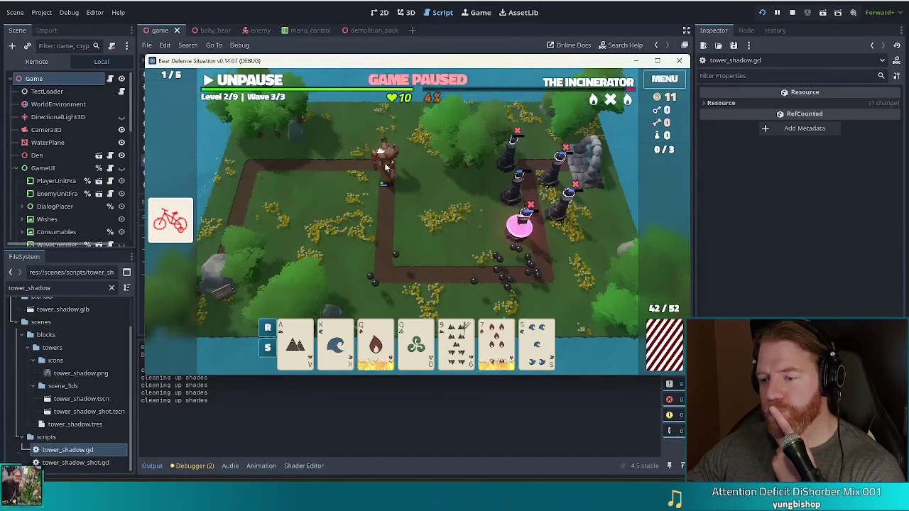
Play the 9 of Earth as a single-card hand to build a tower
{"action": "left_click", "coordinate": [419, 343]}
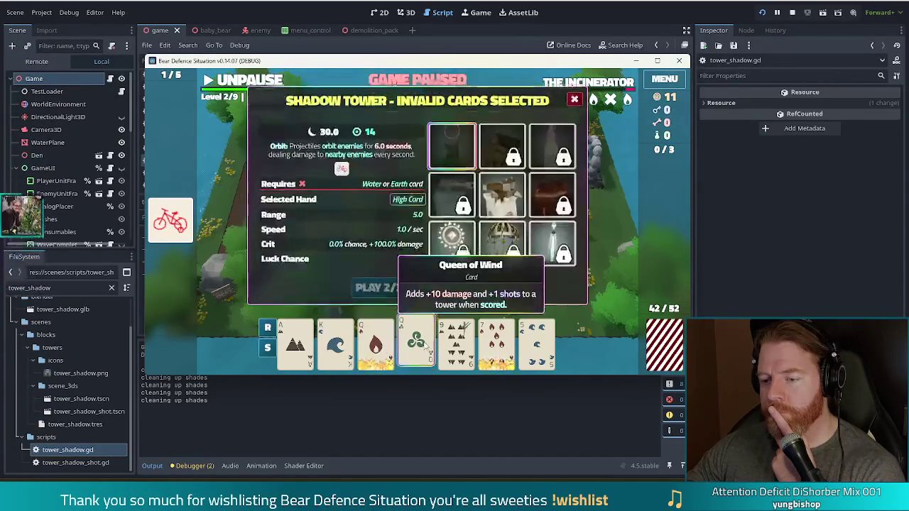
{"action": "left_click", "coordinate": [426, 342]}
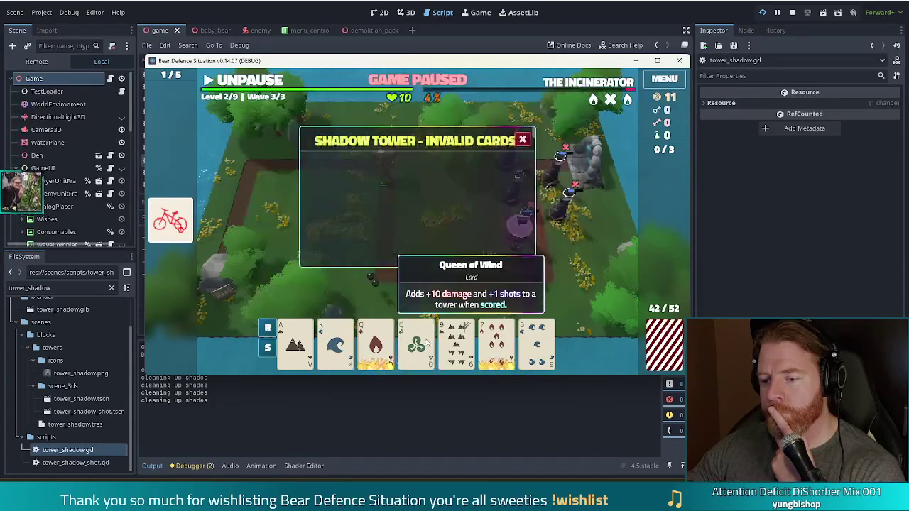
{"action": "left_click", "coordinate": [457, 343]}
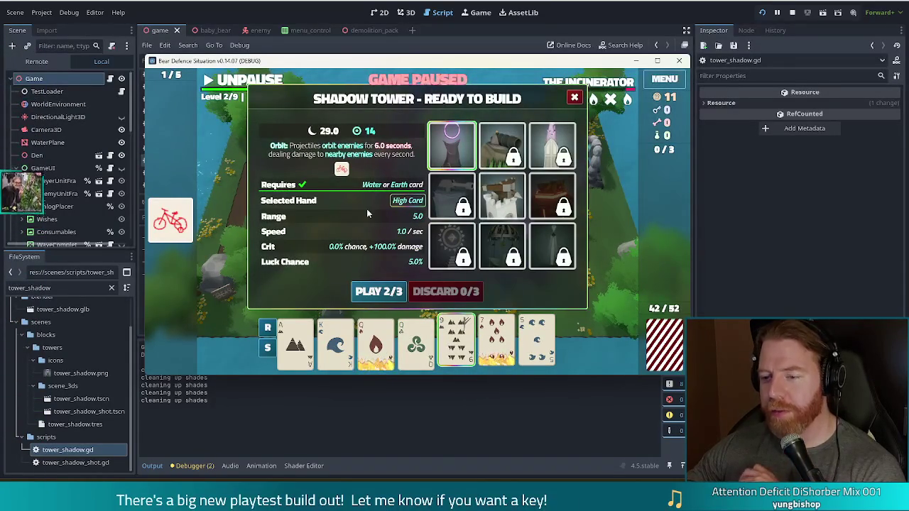
{"action": "mouse_move", "coordinate": [505, 193]}
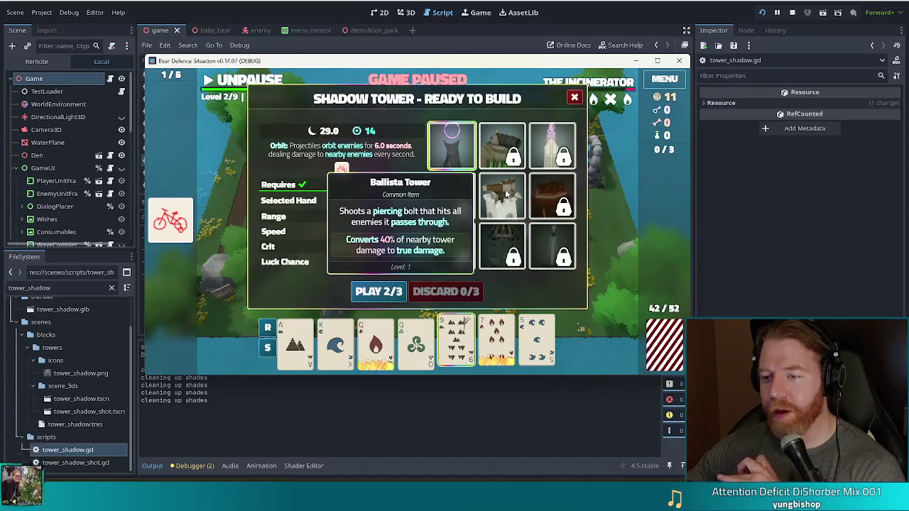
{"action": "left_click", "coordinate": [505, 193]}
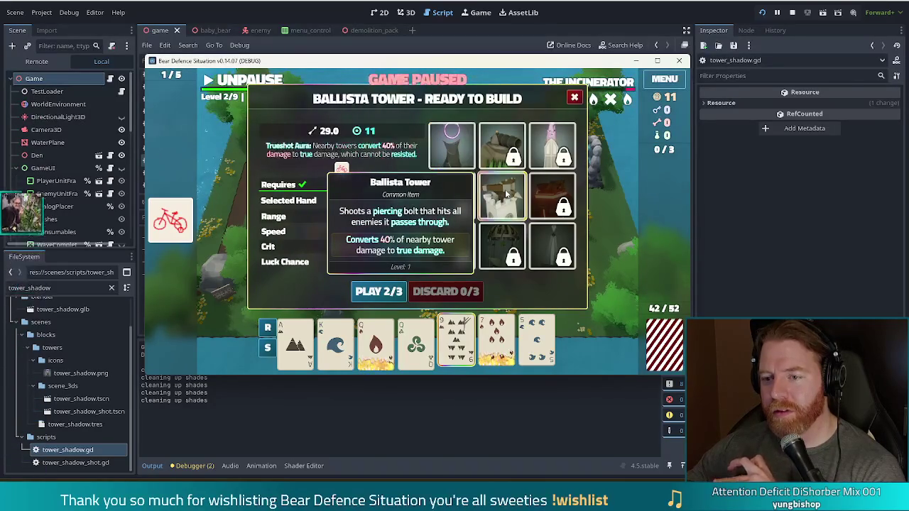
{"action": "left_click", "coordinate": [379, 291]}
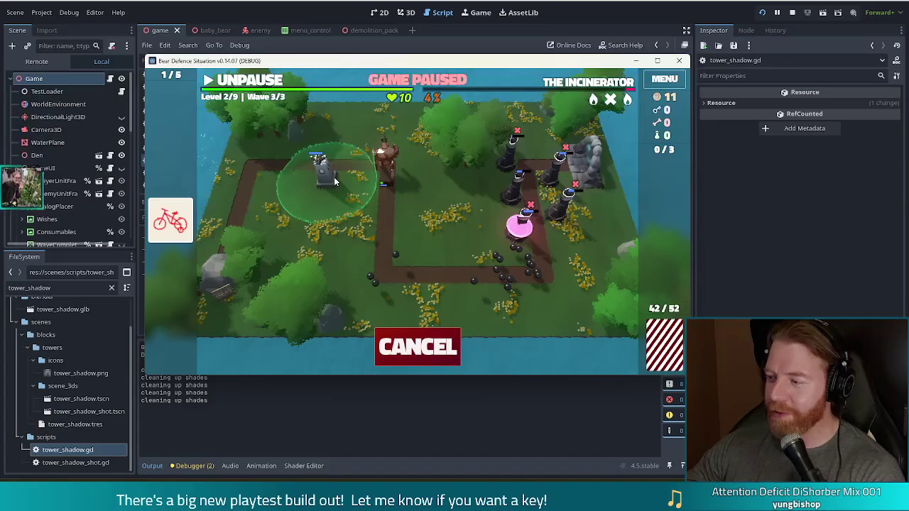
Place the shadow tower at the path's upper-left, briefly resuming then re-pausing the wave
{"action": "left_click", "coordinate": [335, 182]}
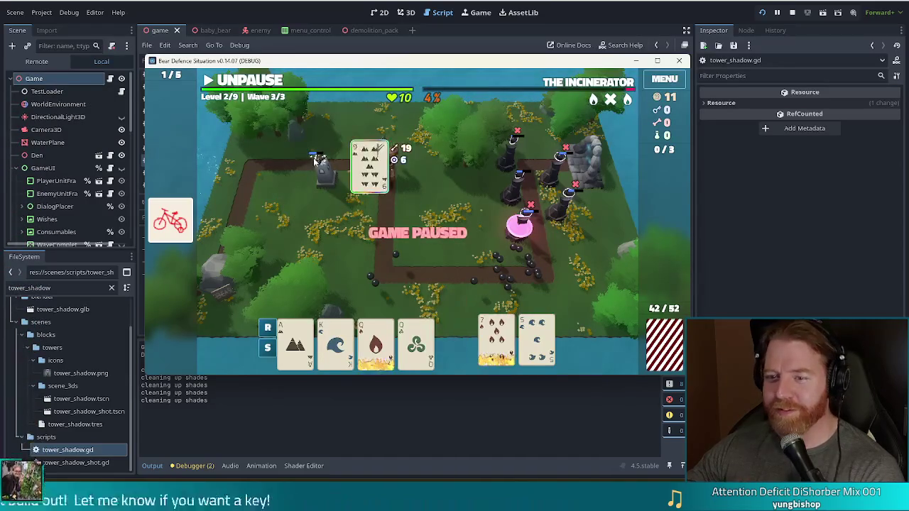
{"action": "left_click", "coordinate": [250, 83]}
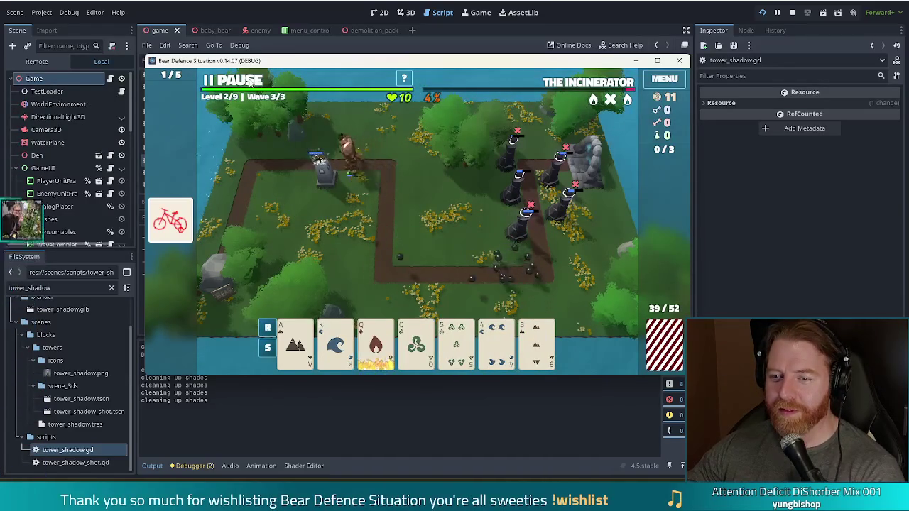
{"action": "left_click", "coordinate": [250, 83]}
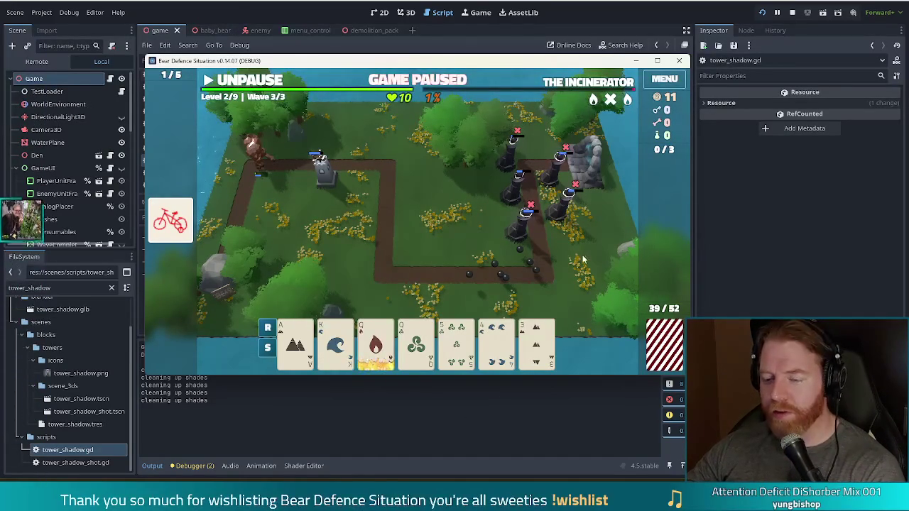
Build a Ballista from the queen card left of the path and dismiss Wave Complete
{"action": "left_click", "coordinate": [417, 348]}
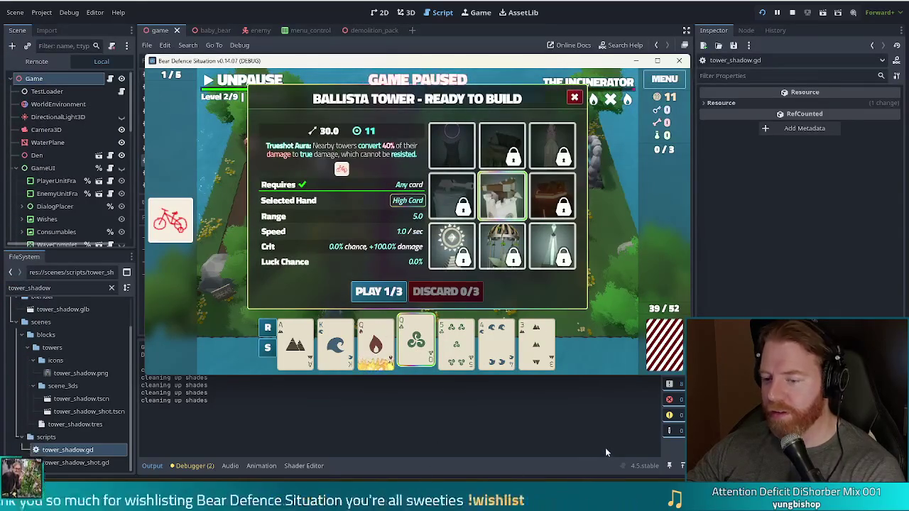
{"action": "left_click", "coordinate": [379, 293]}
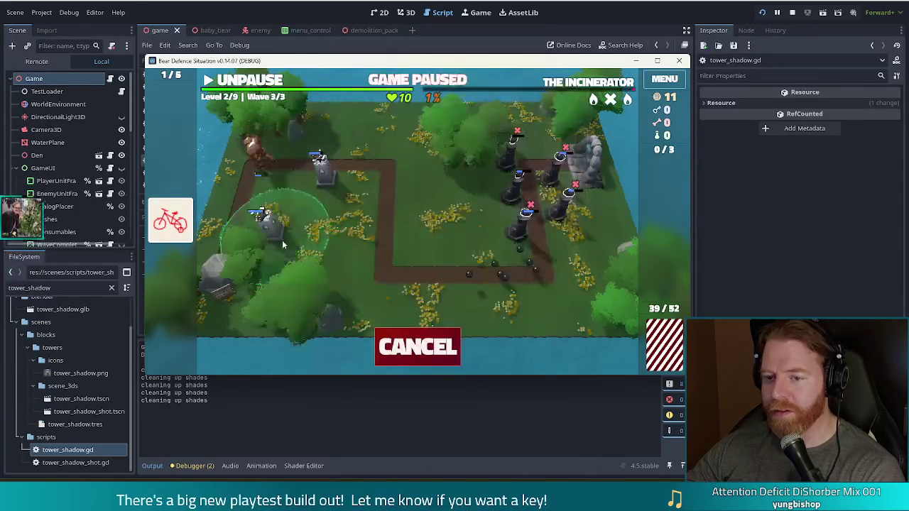
{"action": "left_click", "coordinate": [261, 225]}
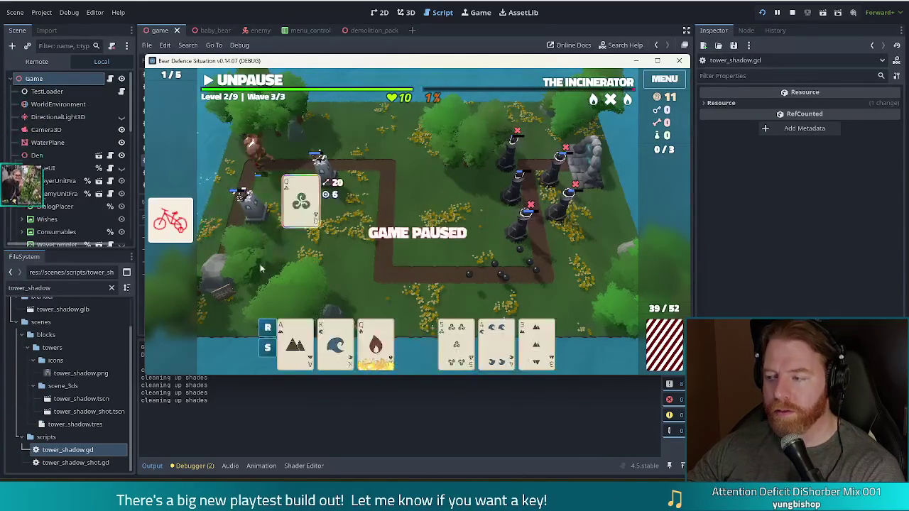
{"action": "left_click", "coordinate": [254, 82]}
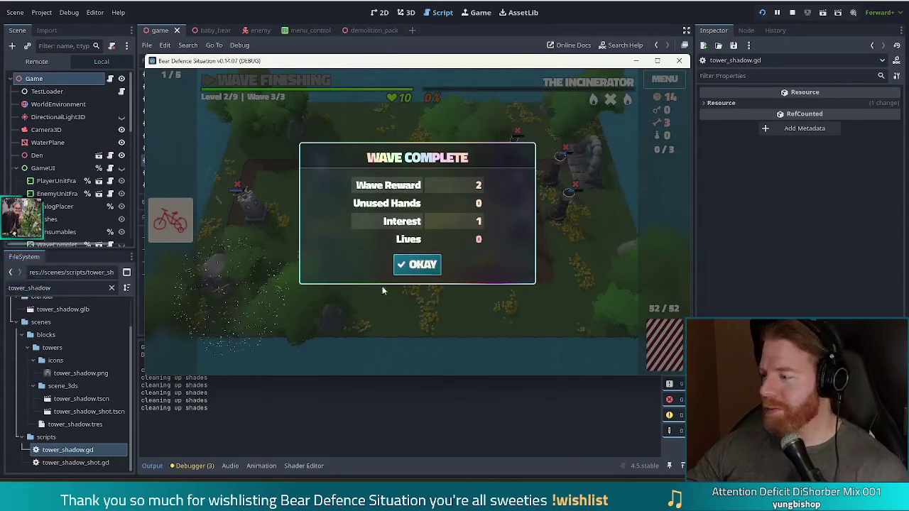
{"action": "left_click", "coordinate": [415, 264]}
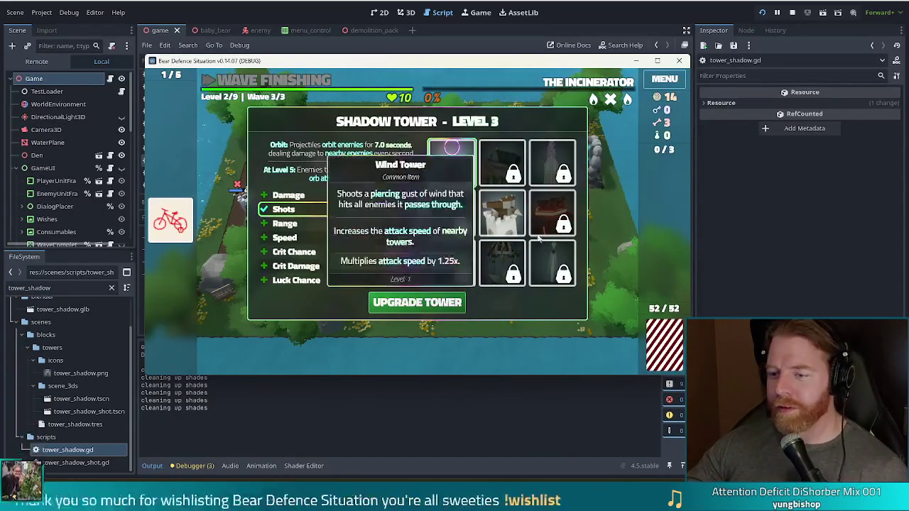
Skip the Shadow Tower upgrade, throw 5 coins at the well, and take Heart of Frost
{"action": "left_click", "coordinate": [408, 305]}
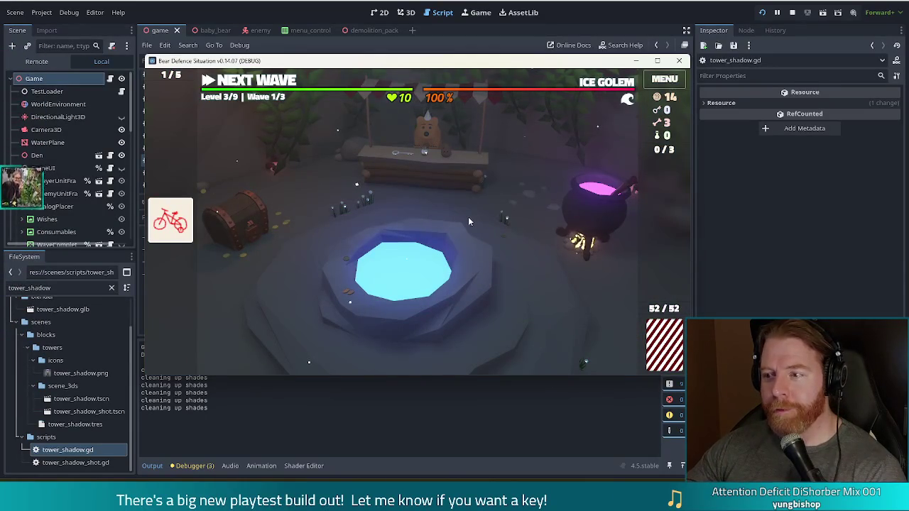
{"action": "left_click", "coordinate": [457, 271]}
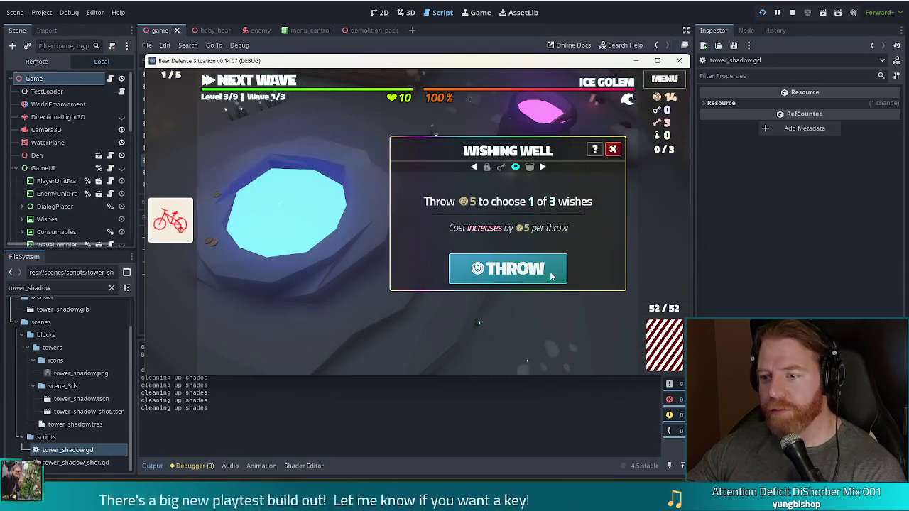
{"action": "left_click", "coordinate": [550, 275]}
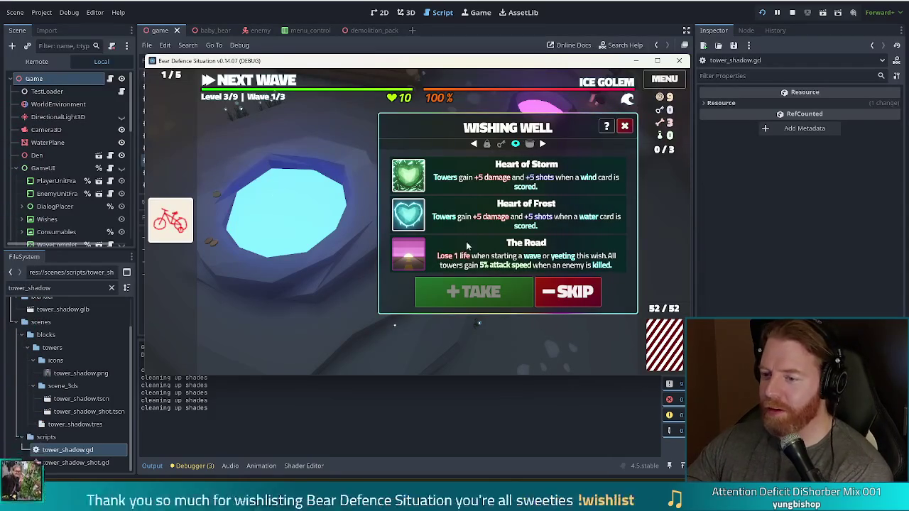
{"action": "left_click", "coordinate": [496, 217]}
{"action": "left_click", "coordinate": [495, 292]}
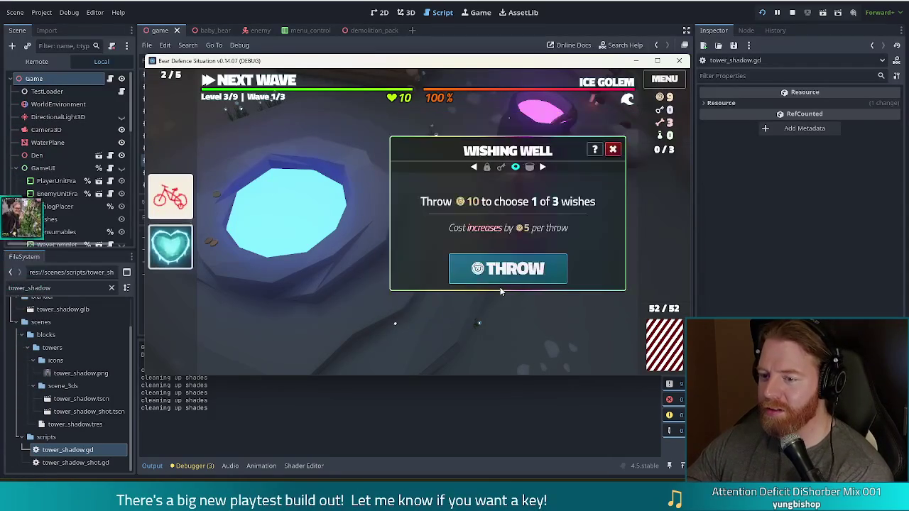
{"action": "left_click", "coordinate": [618, 150]}
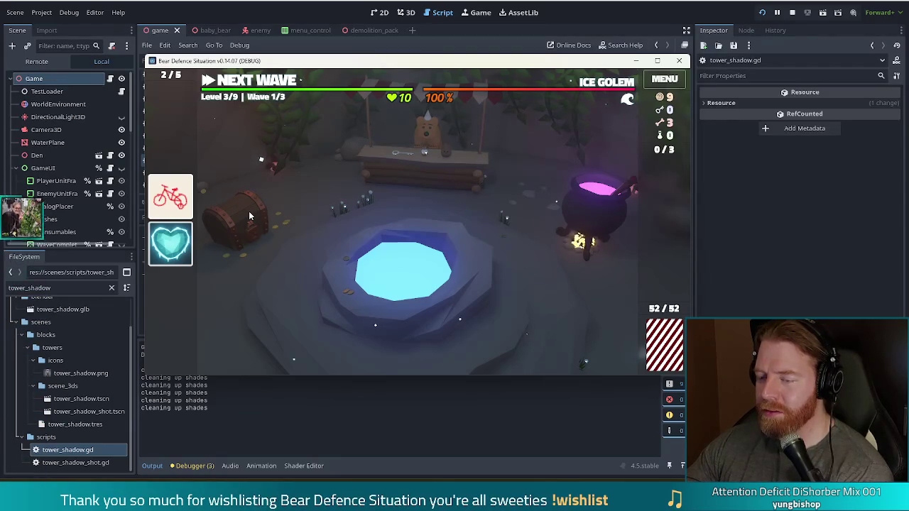
Add a bone, stir, cast Alter: Water on the 4 of Fire, then add another bone
{"action": "left_click", "coordinate": [566, 214]}
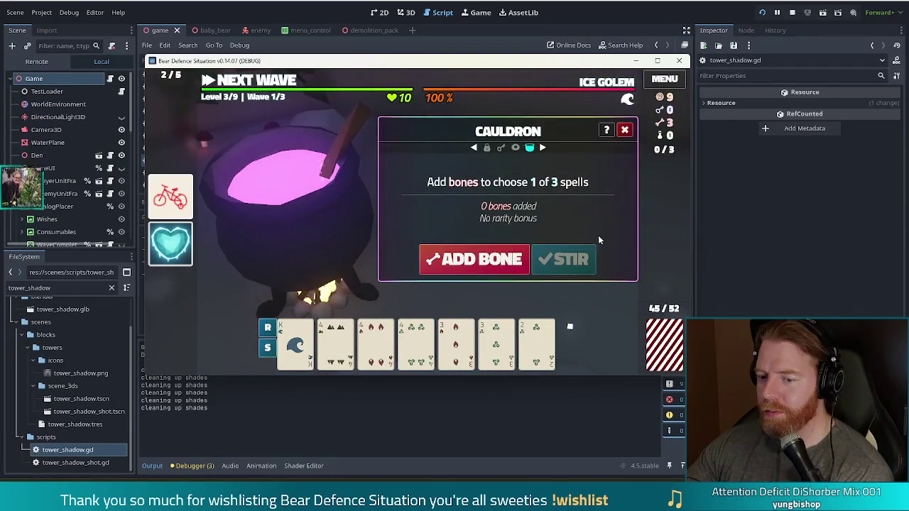
{"action": "left_click", "coordinate": [474, 259]}
{"action": "left_click", "coordinate": [584, 264]}
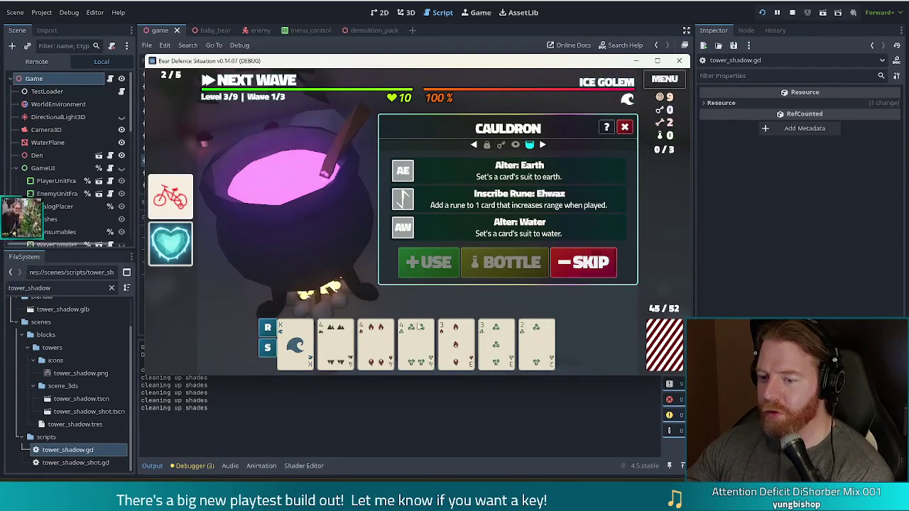
{"action": "left_click", "coordinate": [376, 342]}
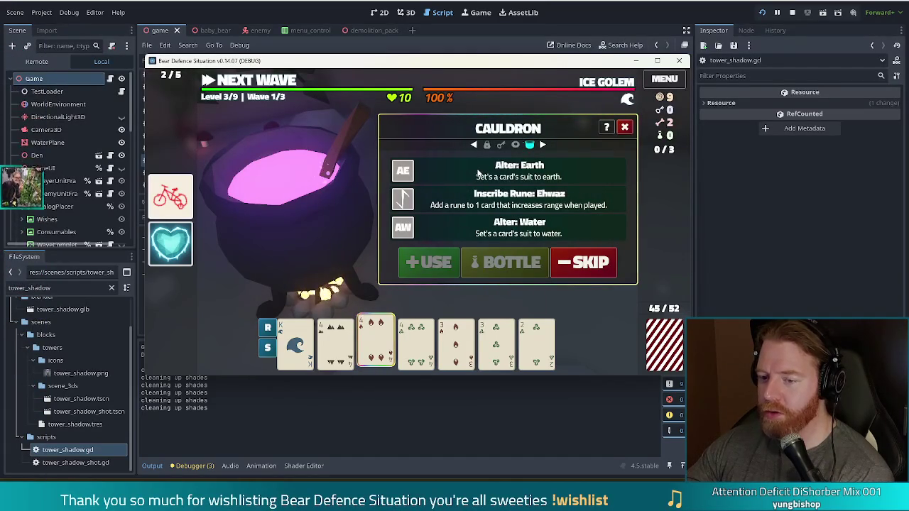
{"action": "left_click", "coordinate": [477, 173]}
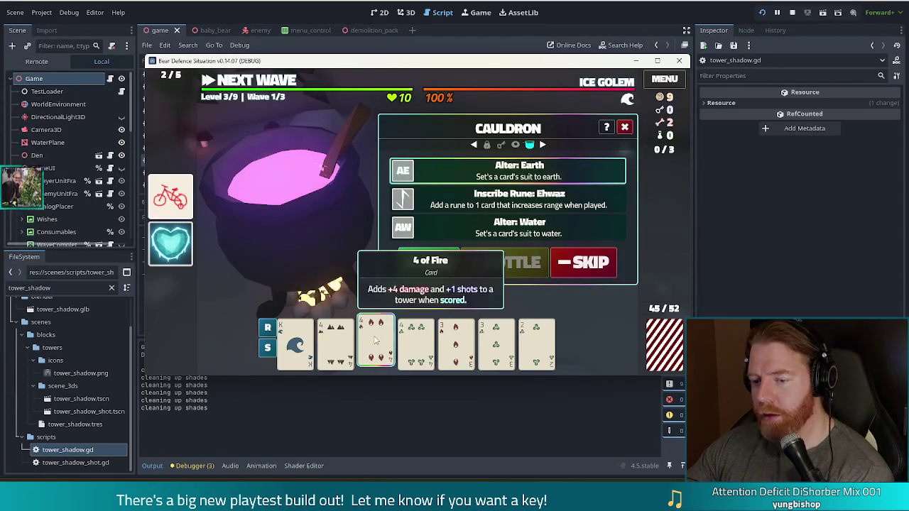
{"action": "left_click", "coordinate": [497, 227]}
{"action": "mouse_move", "coordinate": [174, 260]}
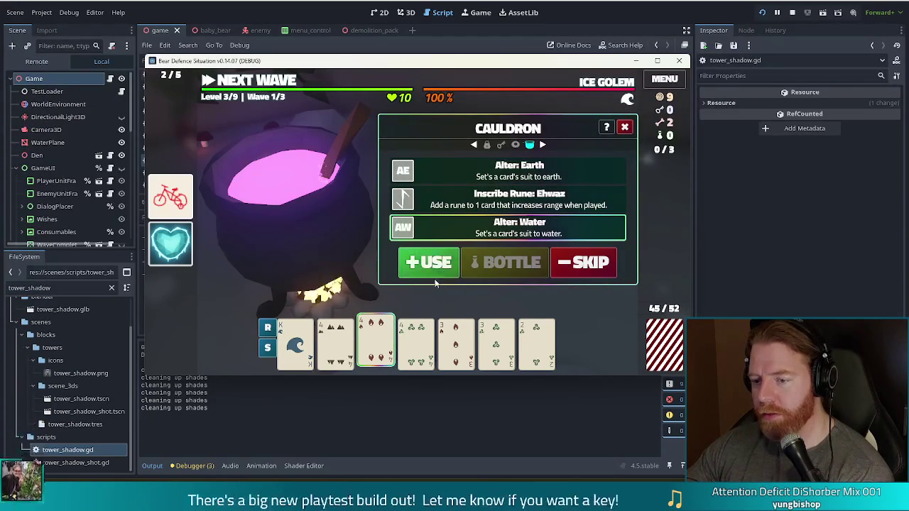
{"action": "left_click", "coordinate": [428, 262]}
{"action": "left_click", "coordinate": [504, 252]}
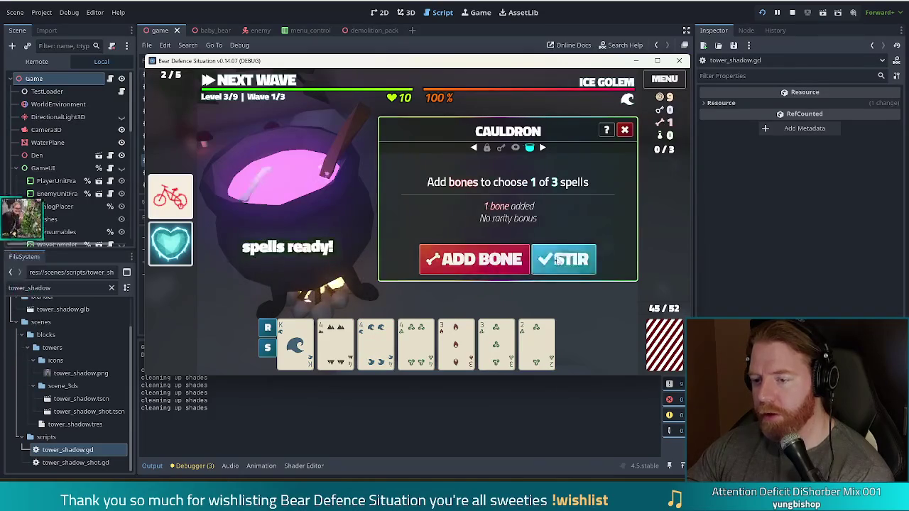
Stir the cauldron and inscribe the Ehwaz range rune on the King of Water
{"action": "left_click", "coordinate": [564, 260]}
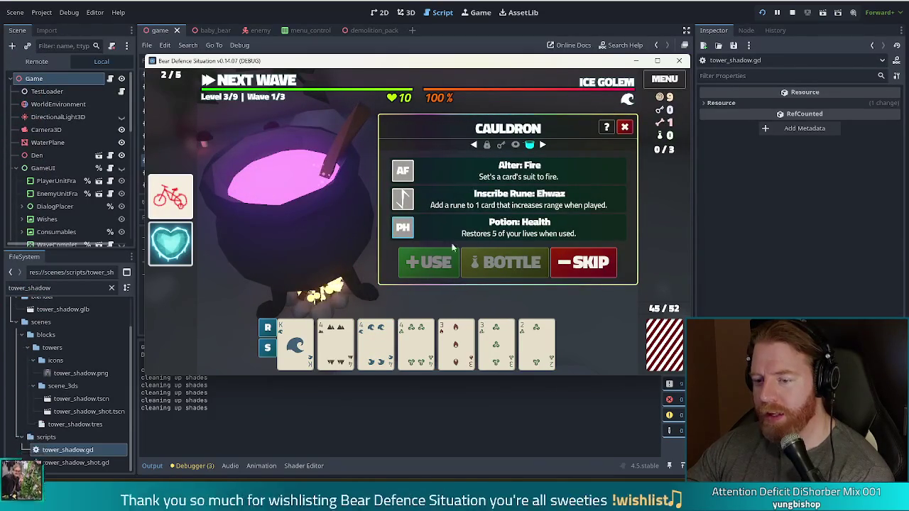
{"action": "left_click", "coordinate": [519, 194]}
{"action": "left_click", "coordinate": [294, 339]}
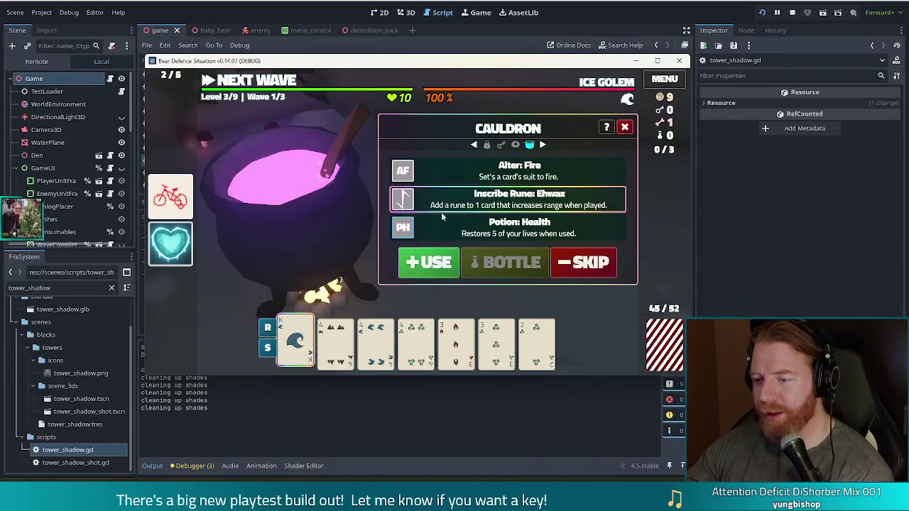
{"action": "left_click", "coordinate": [422, 263]}
Add the last bone, stir again, and cast Alter: Earth on the 4 of Wind
{"action": "left_click", "coordinate": [458, 264]}
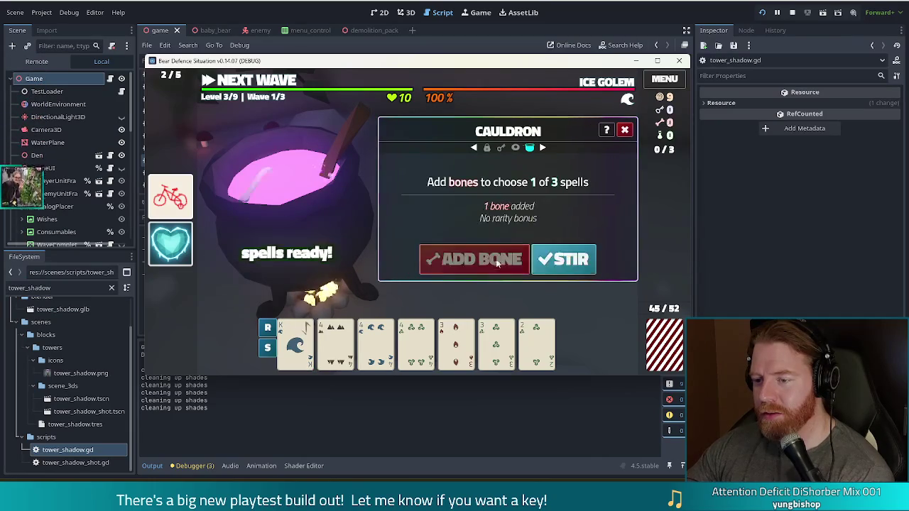
{"action": "left_click", "coordinate": [561, 261]}
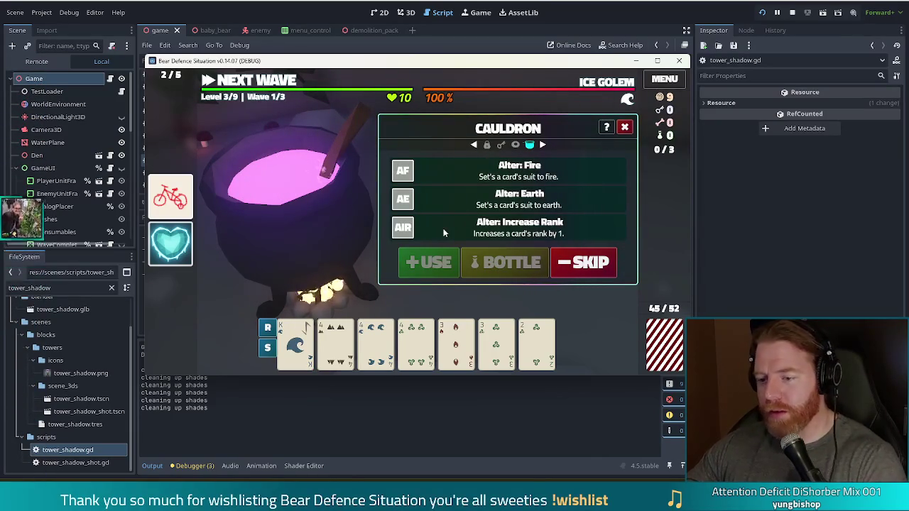
{"action": "left_click", "coordinate": [536, 344]}
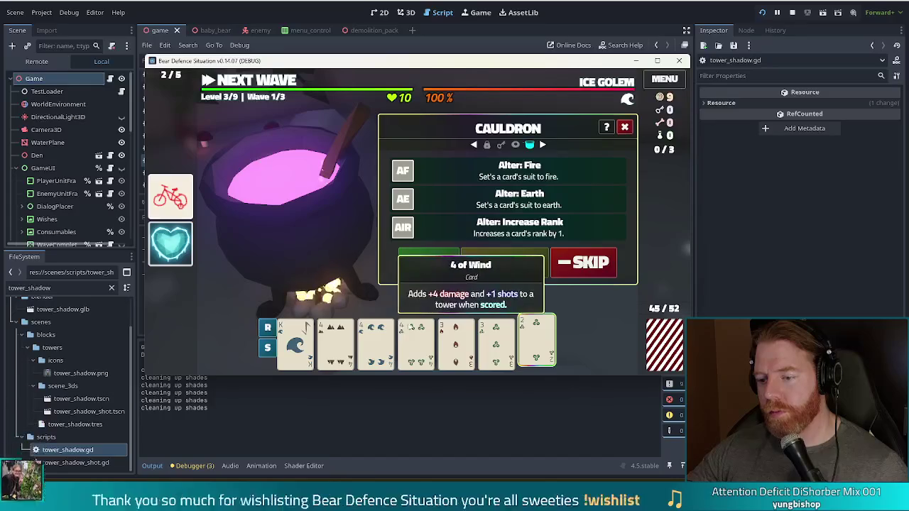
{"action": "left_click", "coordinate": [415, 344]}
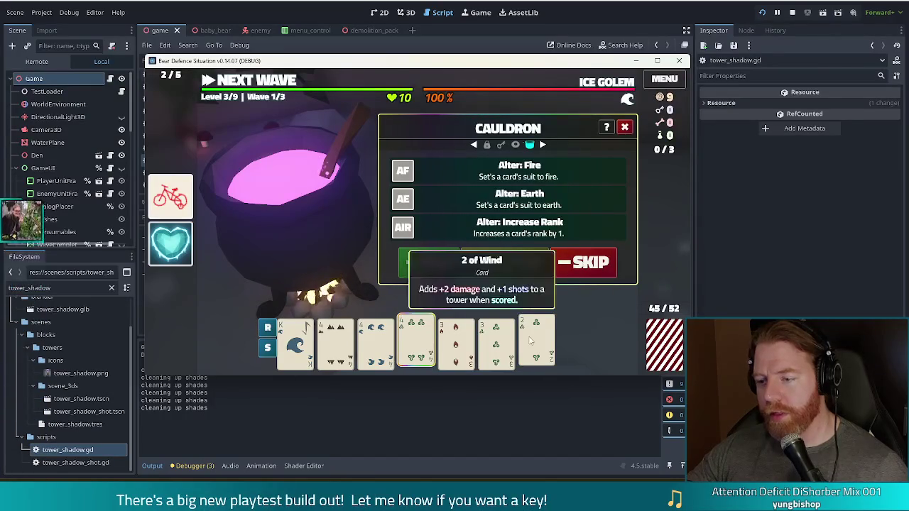
{"action": "left_click", "coordinate": [534, 202]}
{"action": "left_click", "coordinate": [428, 262]}
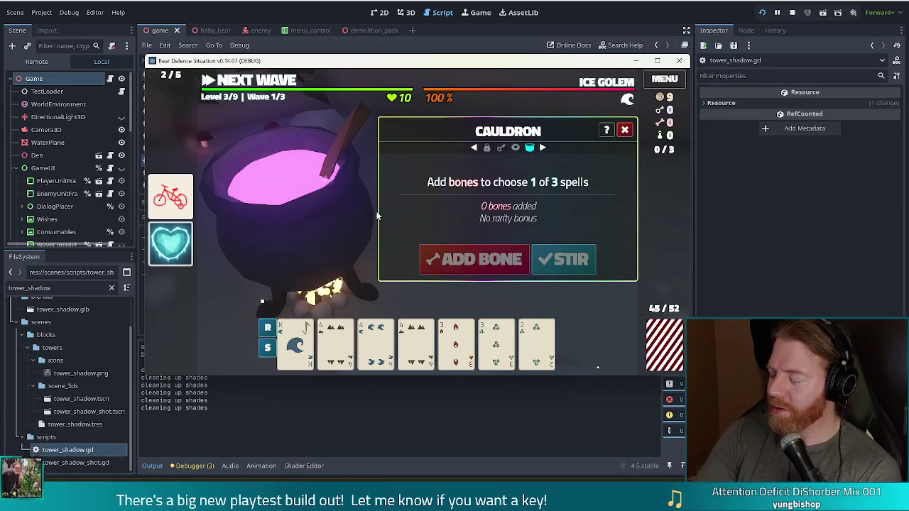
Close the cauldron and buy the Key for 5 gold at the shop
{"action": "left_click", "coordinate": [624, 130]}
{"action": "left_click", "coordinate": [422, 173]}
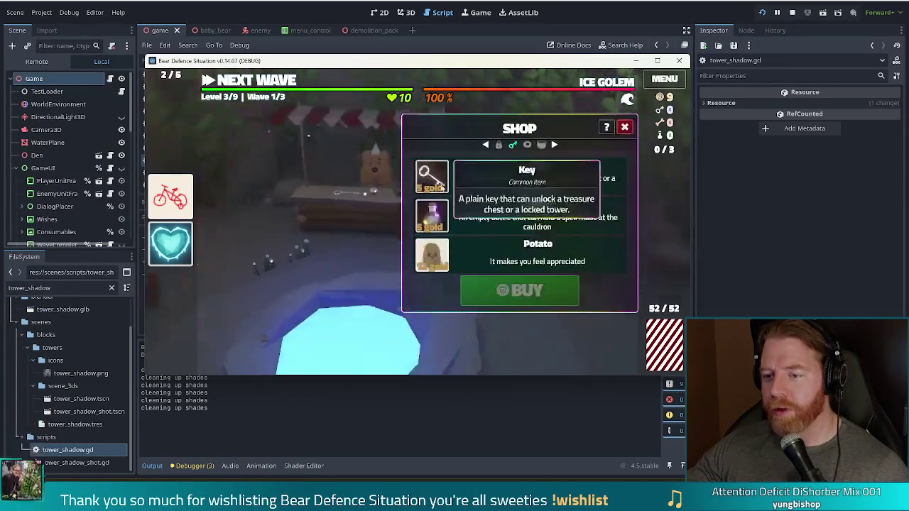
{"action": "left_click", "coordinate": [550, 292]}
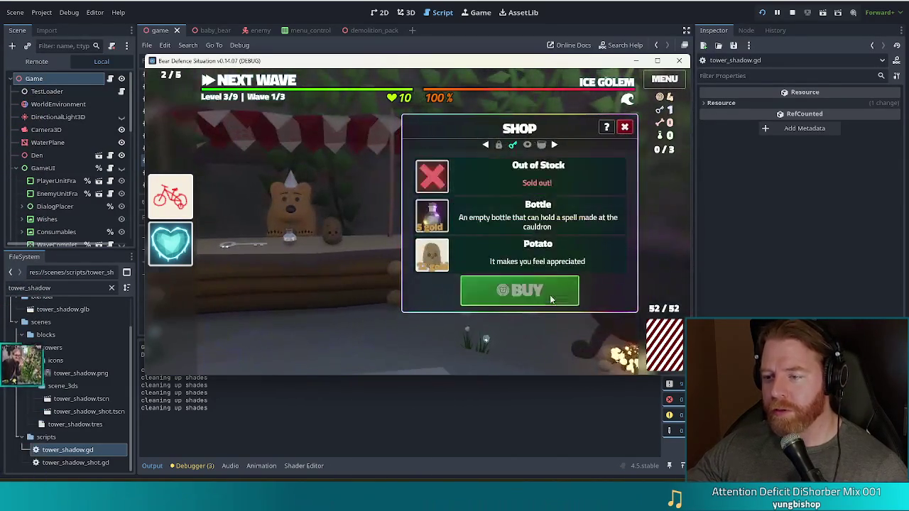
{"action": "left_click", "coordinate": [623, 126]}
Unlock the treasure chest with the key, then take and use the Bag of Gold for 11 gold
{"action": "left_click", "coordinate": [258, 211]}
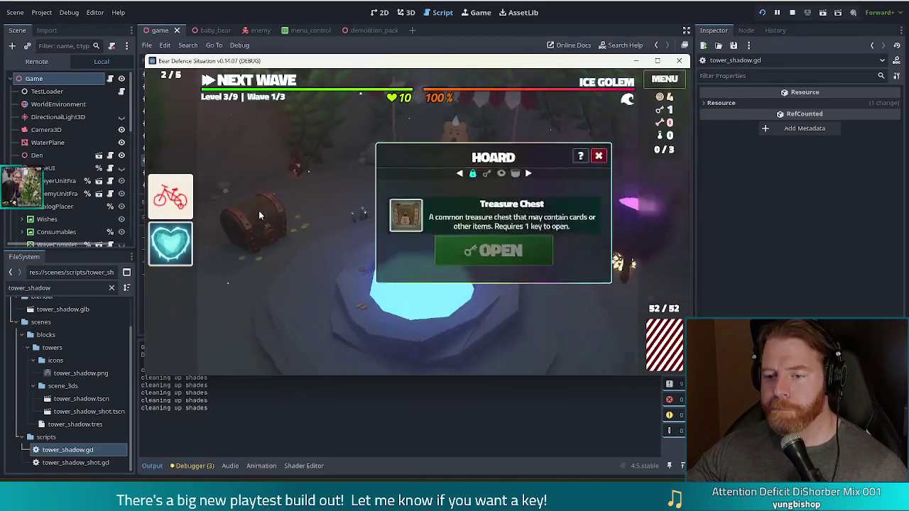
{"action": "left_click", "coordinate": [501, 252]}
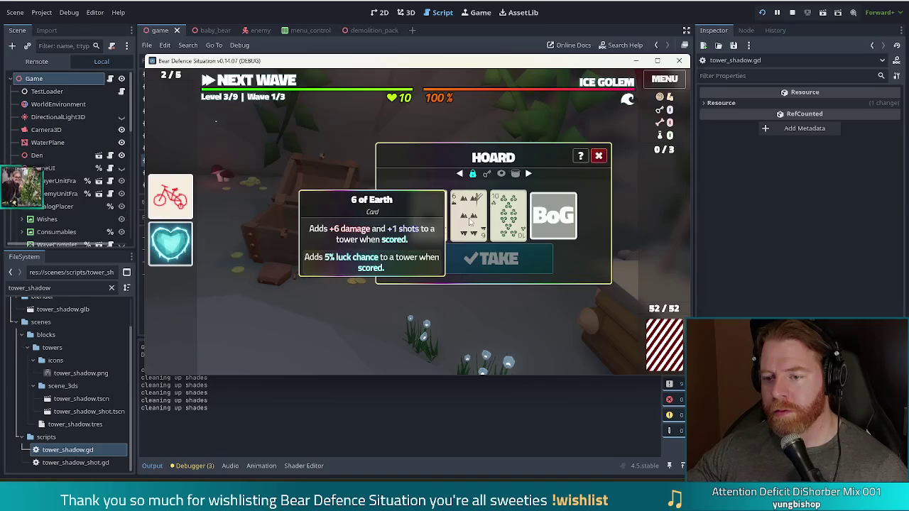
{"action": "left_click", "coordinate": [557, 221]}
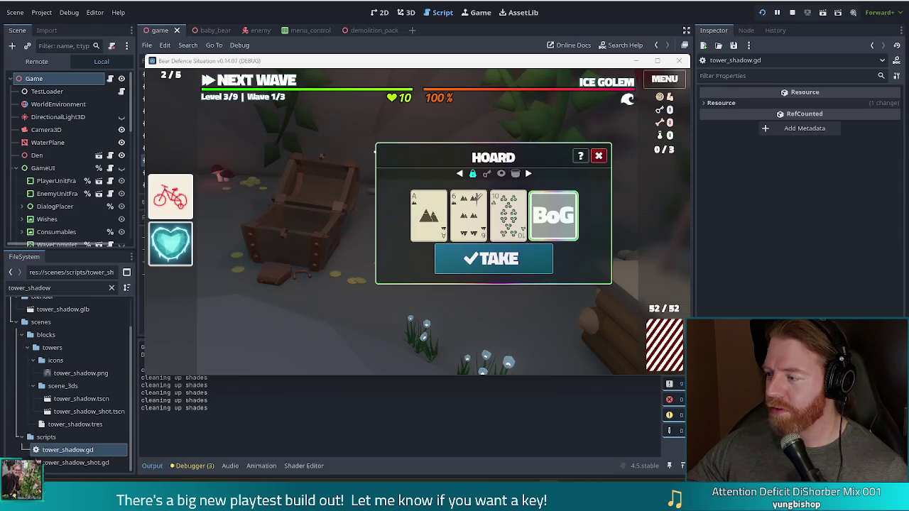
{"action": "left_click", "coordinate": [519, 259]}
{"action": "left_click", "coordinate": [669, 188]}
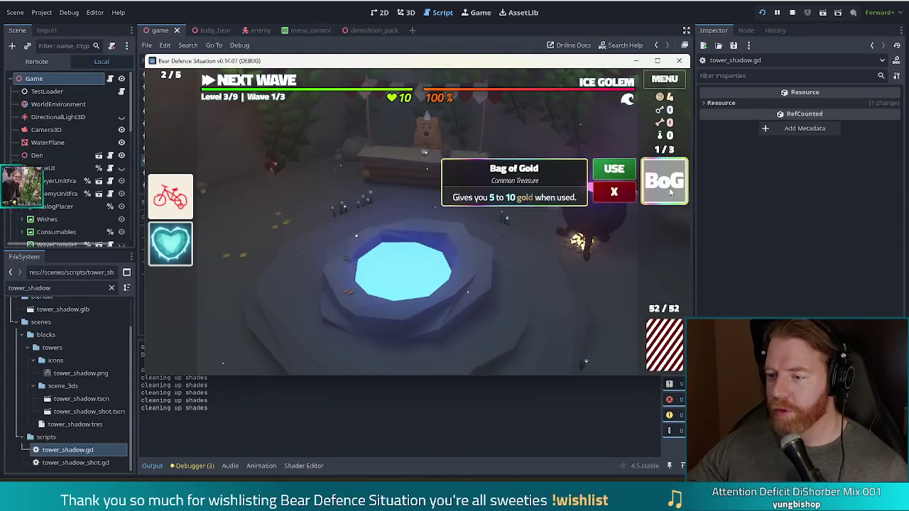
{"action": "left_click", "coordinate": [612, 169]}
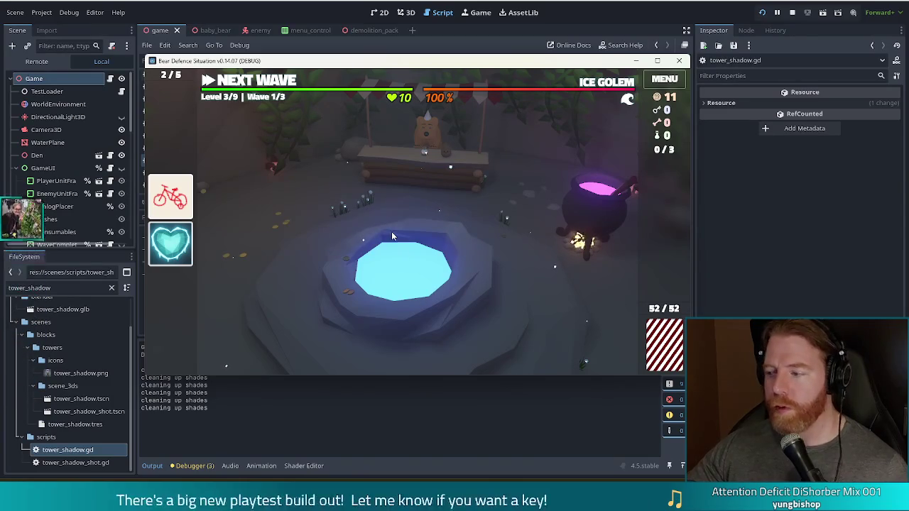
{"action": "left_click", "coordinate": [466, 284]}
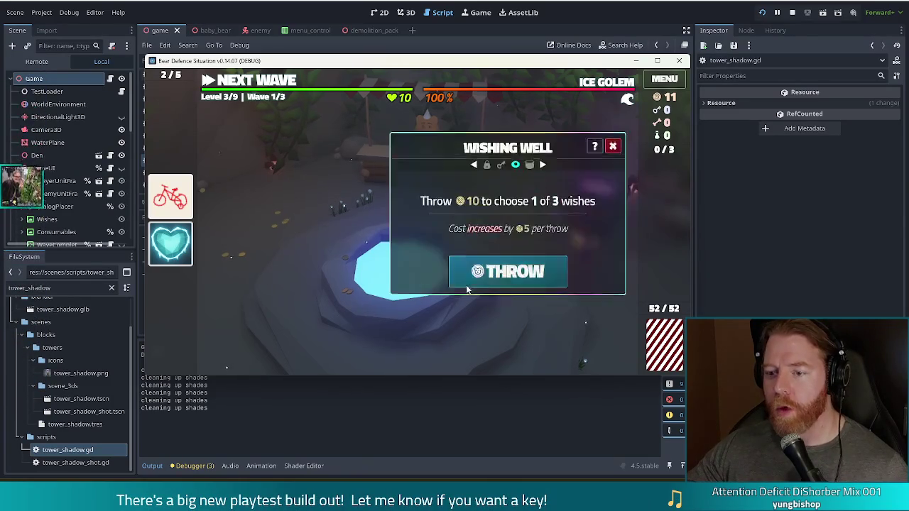
Throw 10 gold at the wishing well, take Madeleine's Patience, and close the well
{"action": "left_click", "coordinate": [482, 274]}
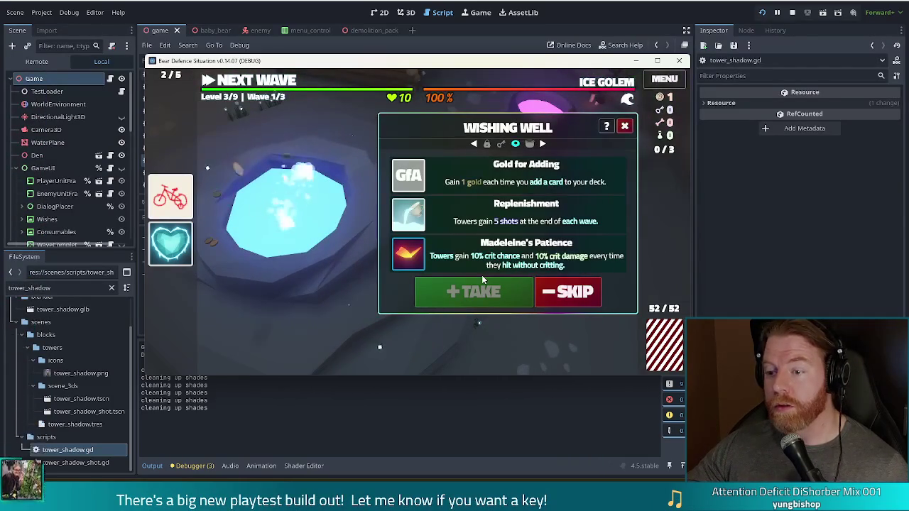
{"action": "left_click", "coordinate": [611, 224]}
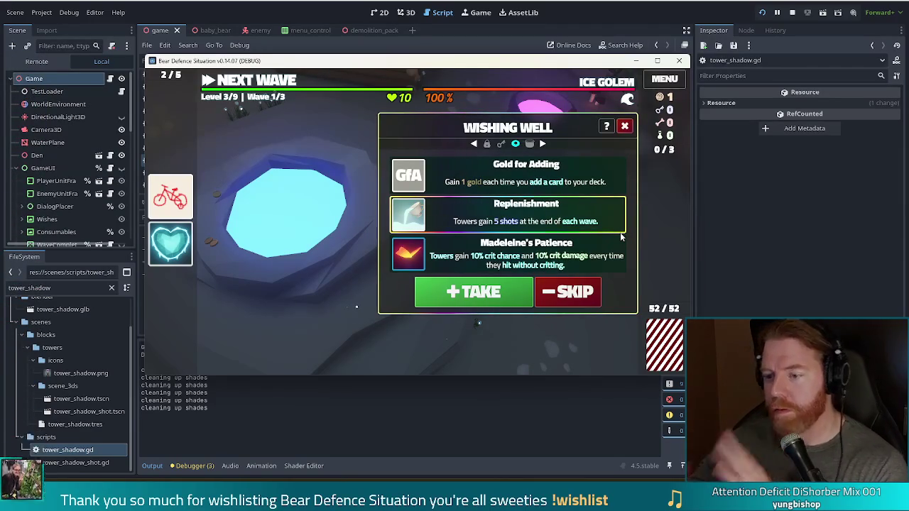
{"action": "left_click", "coordinate": [616, 259]}
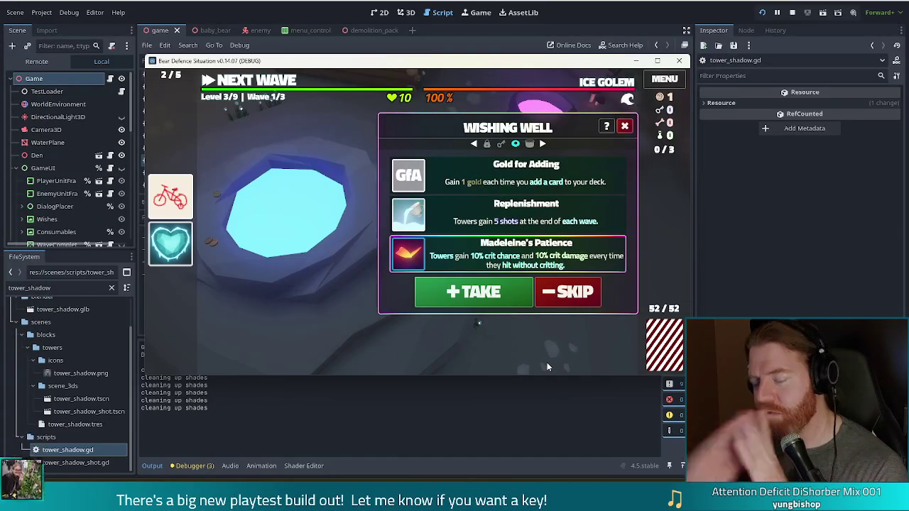
{"action": "key", "text": "Up"}
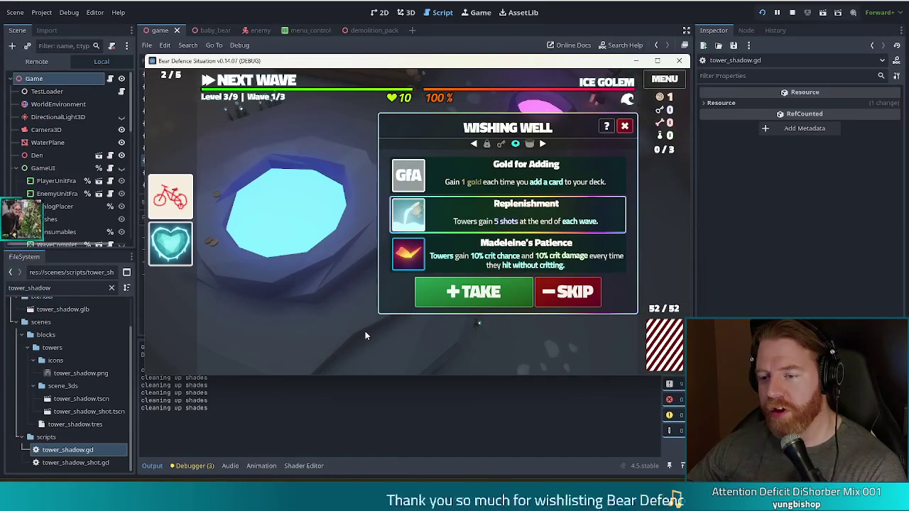
{"action": "left_click", "coordinate": [504, 266]}
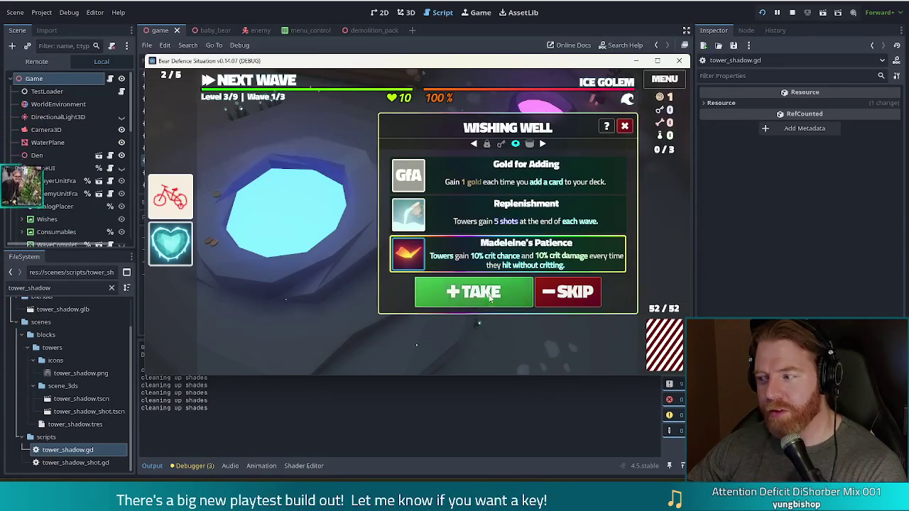
{"action": "left_click", "coordinate": [465, 291]}
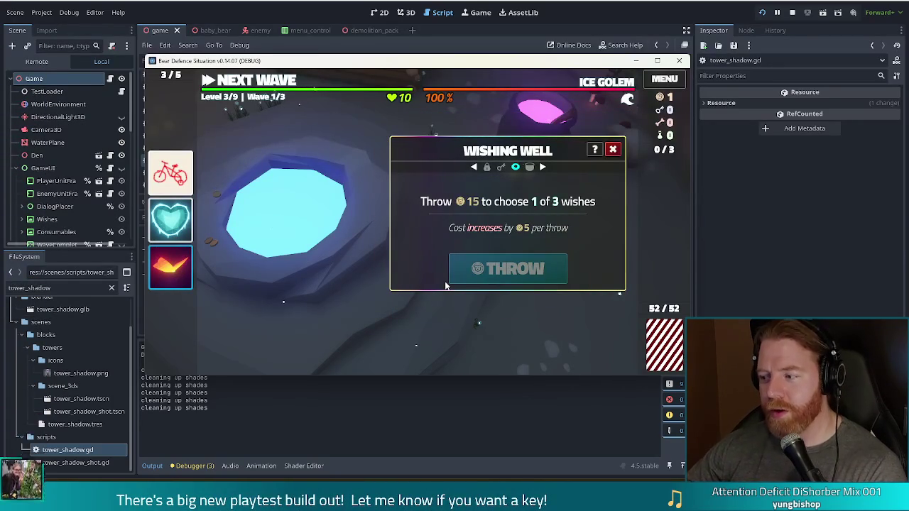
{"action": "left_click", "coordinate": [614, 151]}
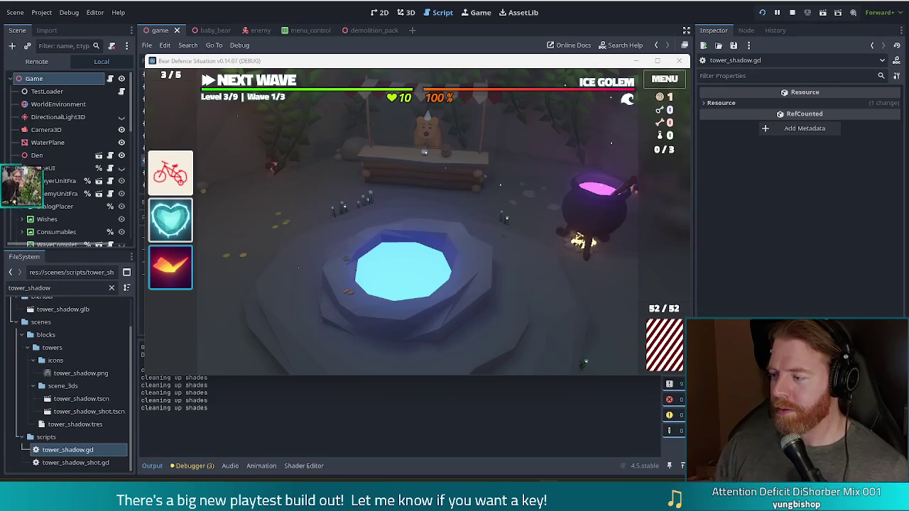
On the Level 3 map, build a Shadow Tower from a Full House at the top right
{"action": "left_click", "coordinate": [256, 83]}
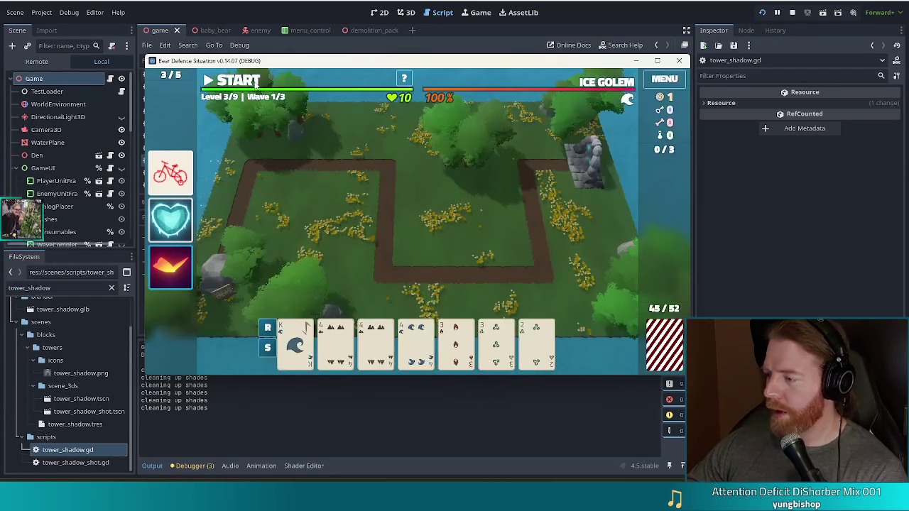
{"action": "left_click", "coordinate": [343, 357]}
{"action": "left_click", "coordinate": [376, 348]}
{"action": "left_click", "coordinate": [416, 348]}
{"action": "left_click", "coordinate": [456, 348]}
{"action": "left_click", "coordinate": [495, 348]}
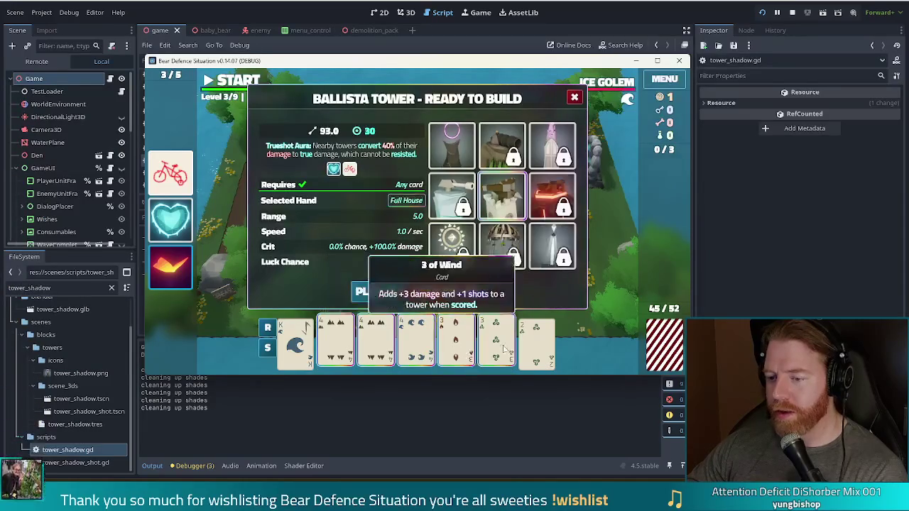
{"action": "left_click", "coordinate": [448, 162]}
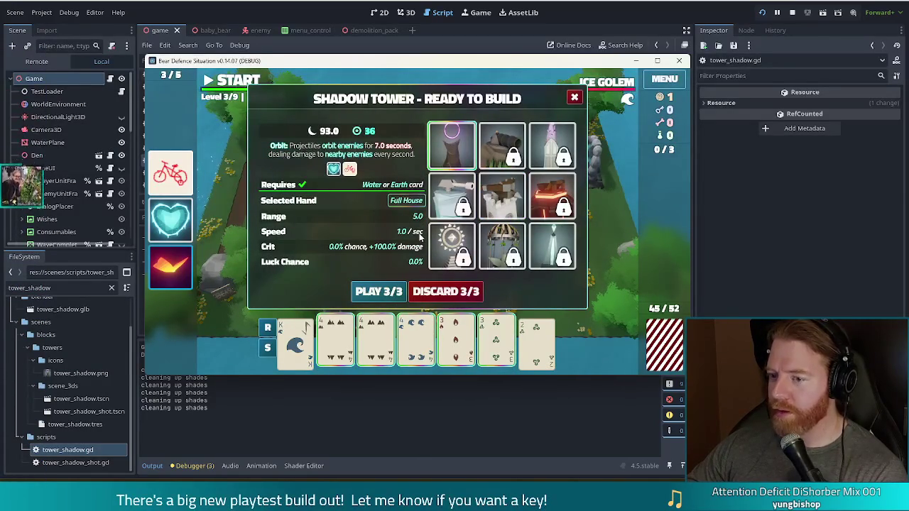
{"action": "left_click", "coordinate": [383, 286]}
{"action": "left_click", "coordinate": [525, 153]}
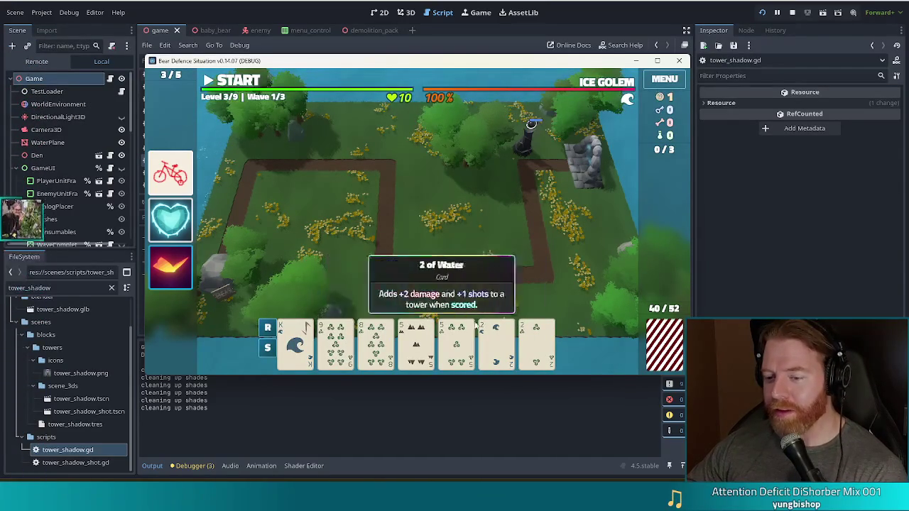
Play a Two Pair of 5s and 2s for a second Shadow Tower
{"action": "left_click", "coordinate": [341, 355]}
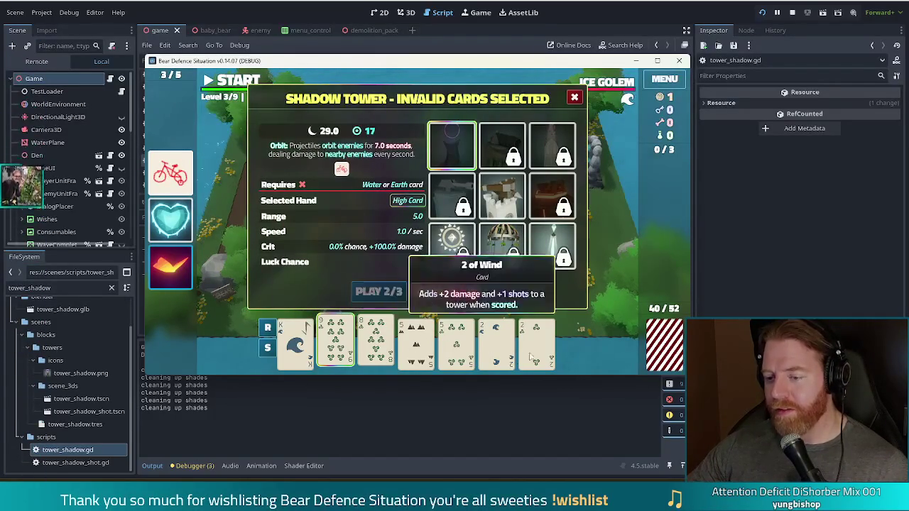
{"action": "left_click", "coordinate": [335, 344]}
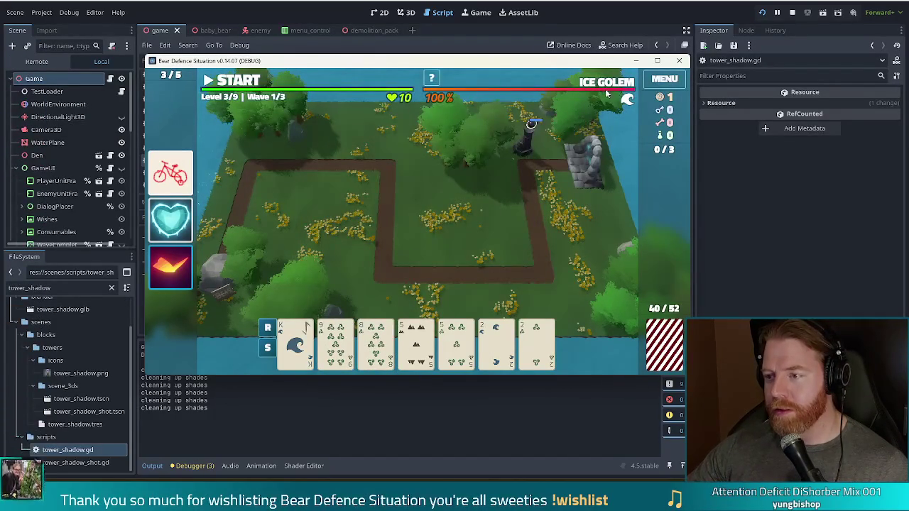
{"action": "mouse_move", "coordinate": [609, 87]}
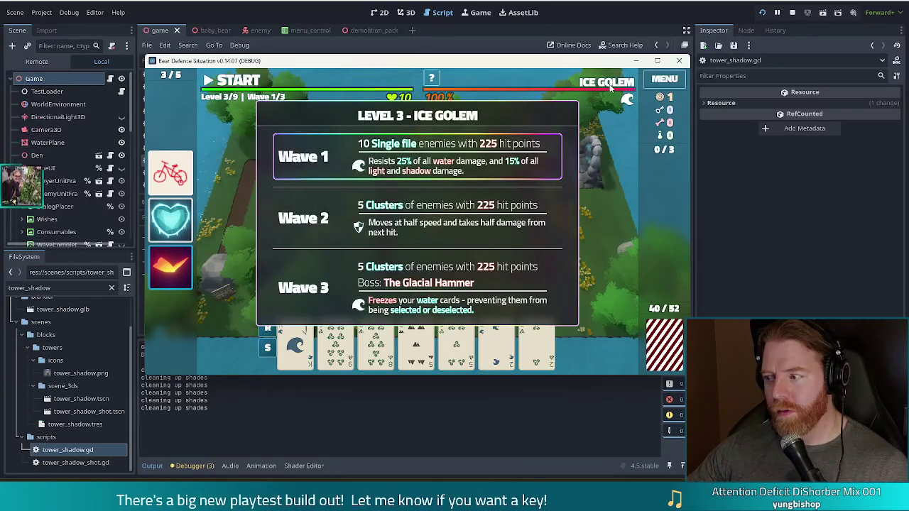
{"action": "left_click", "coordinate": [416, 344]}
{"action": "left_click", "coordinate": [457, 345]}
{"action": "left_click", "coordinate": [496, 344]}
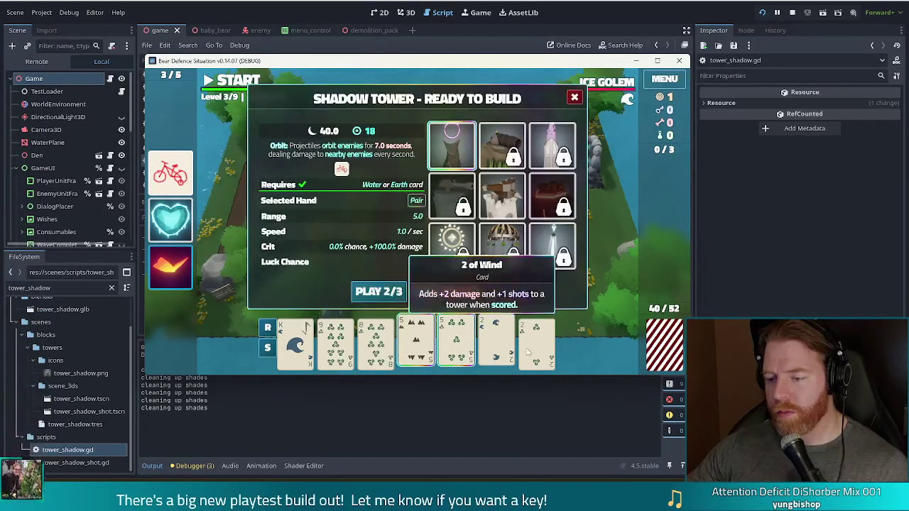
{"action": "left_click", "coordinate": [536, 347]}
{"action": "mouse_move", "coordinate": [508, 178]}
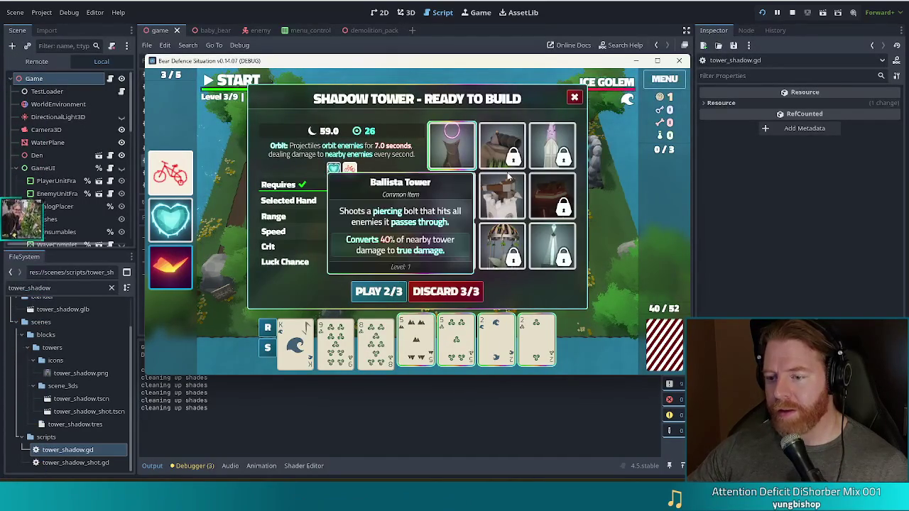
{"action": "mouse_move", "coordinate": [189, 288]}
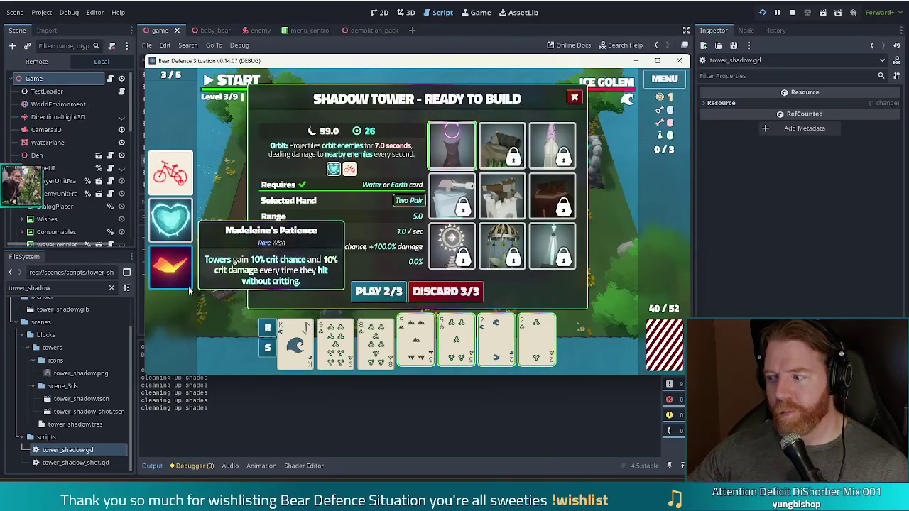
{"action": "left_click", "coordinate": [378, 291]}
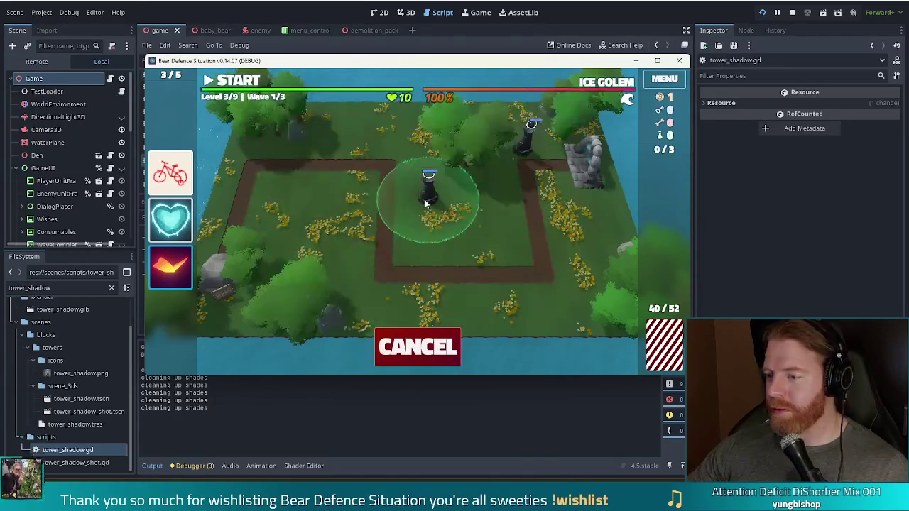
Place the Two Pair Shadow Tower in the map centre and discard one card
{"action": "left_click", "coordinate": [535, 184]}
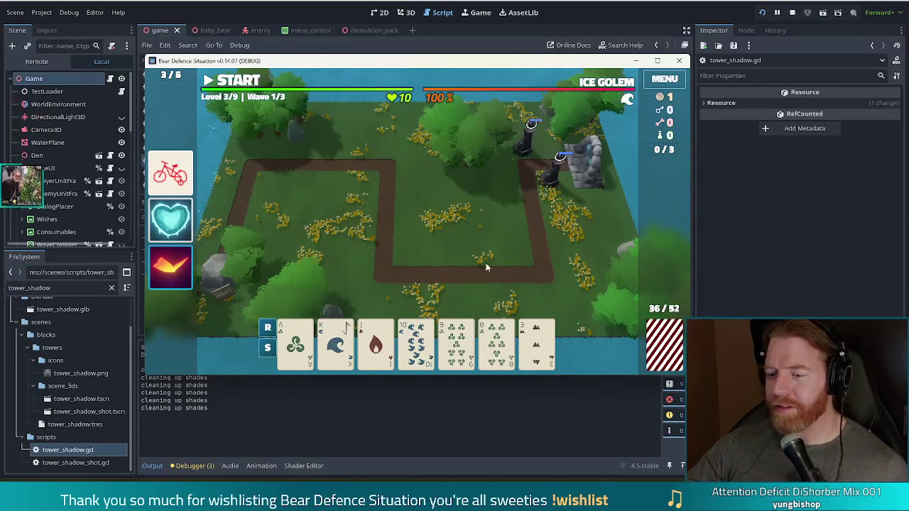
{"action": "left_click", "coordinate": [496, 341]}
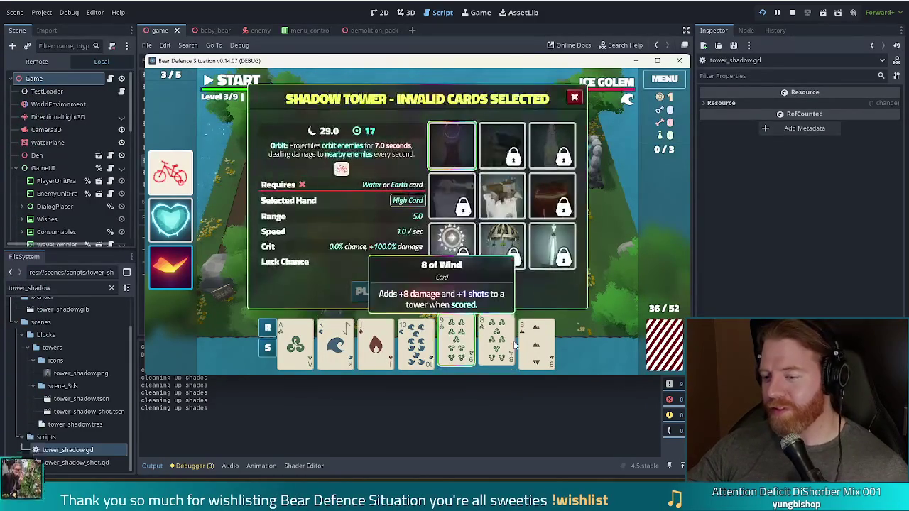
{"action": "left_click", "coordinate": [483, 291]}
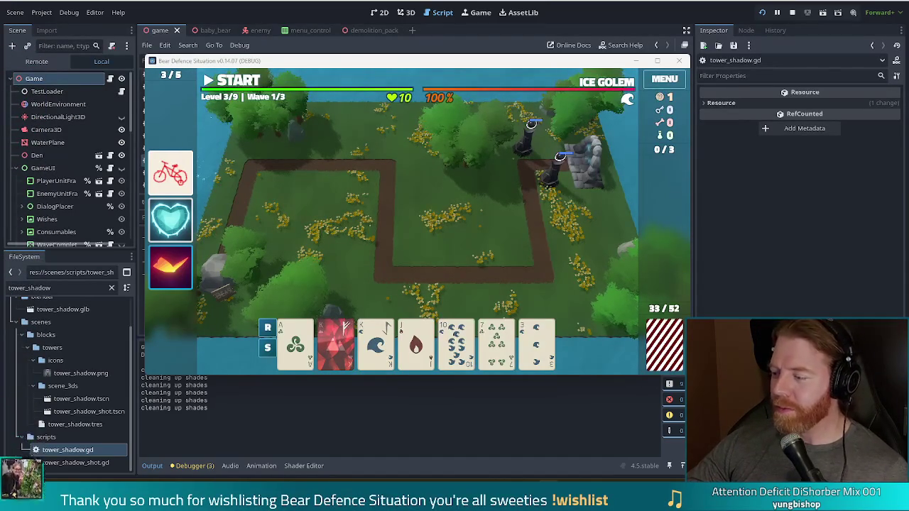
Discard the 7, then the 2 of Fire, for fresh cards
{"action": "left_click", "coordinate": [336, 337]}
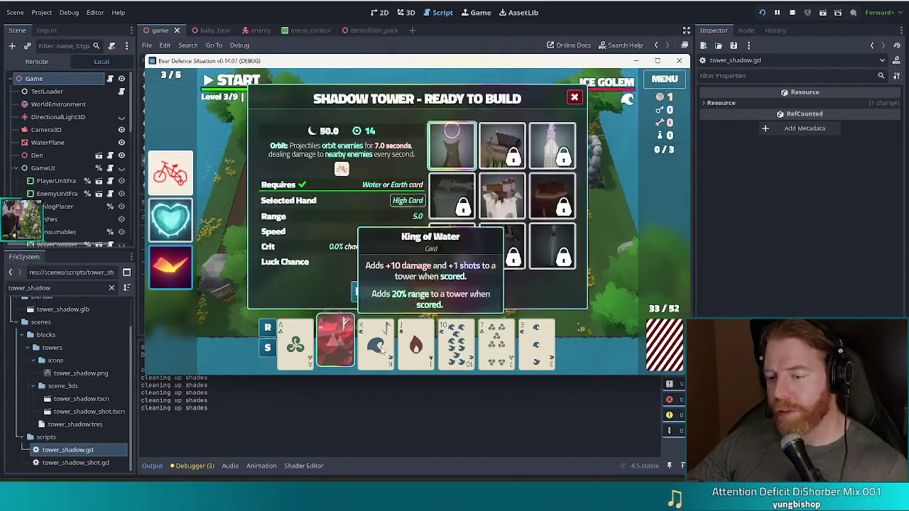
{"action": "left_click", "coordinate": [335, 343]}
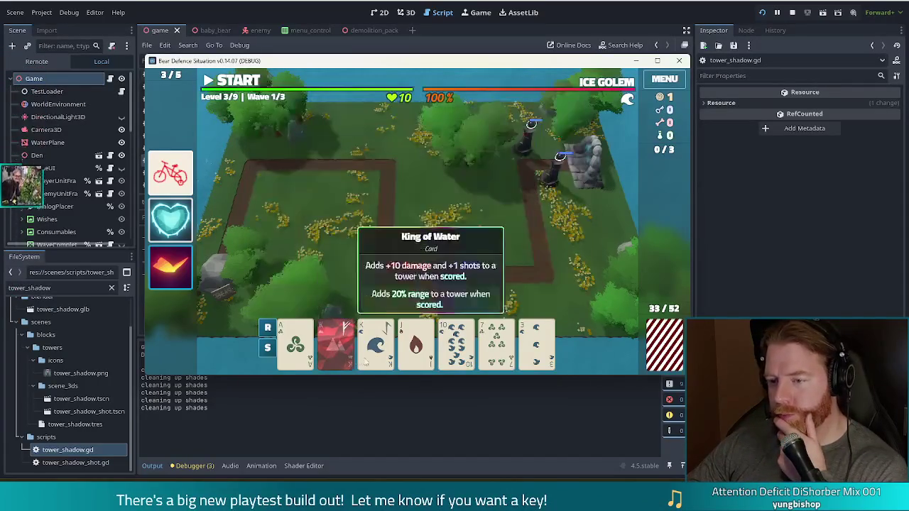
{"action": "left_click", "coordinate": [456, 344]}
{"action": "left_click", "coordinate": [457, 348]}
{"action": "left_click", "coordinate": [496, 344]}
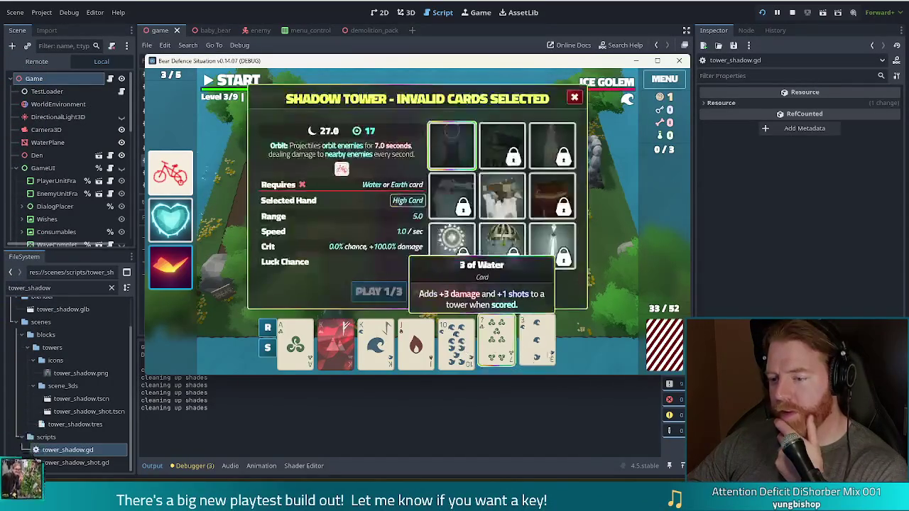
{"action": "left_click", "coordinate": [462, 287]}
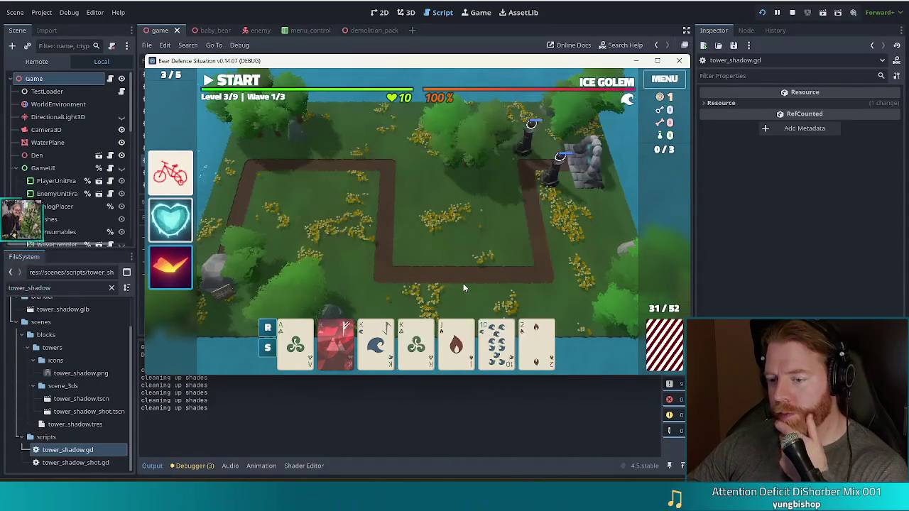
{"action": "left_click", "coordinate": [537, 347]}
{"action": "left_click", "coordinate": [497, 291]}
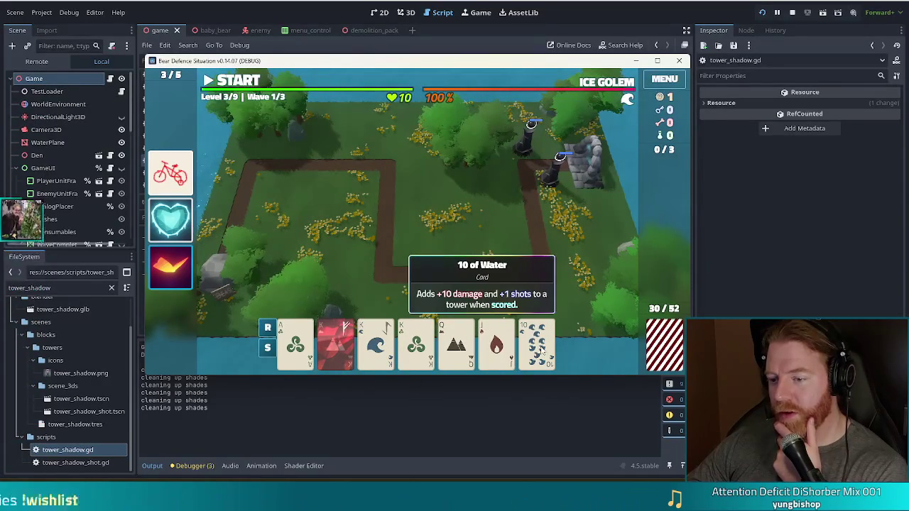
Build a Shadow Tower from a Jack-to-Ace Straight beside the upper-right path and start the wave
{"action": "left_click", "coordinate": [496, 344]}
{"action": "left_click", "coordinate": [456, 344]}
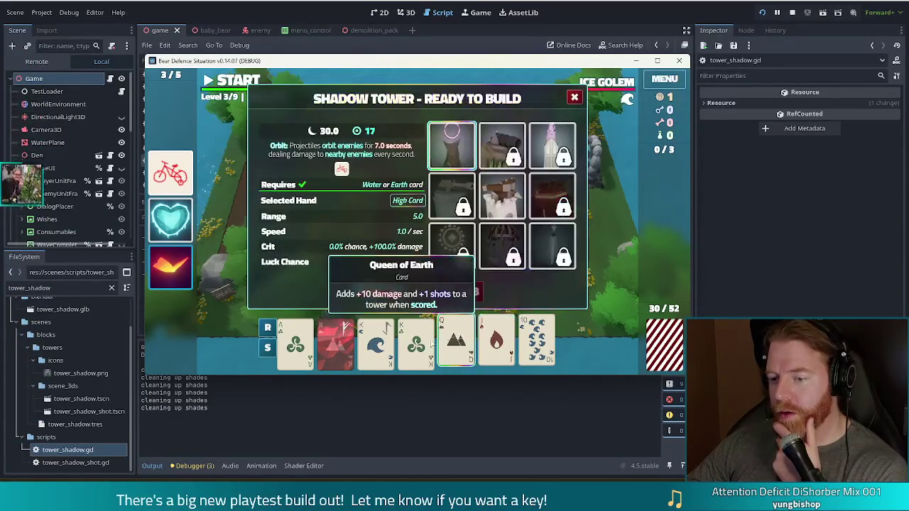
{"action": "left_click", "coordinate": [336, 345]}
{"action": "left_click", "coordinate": [295, 344]}
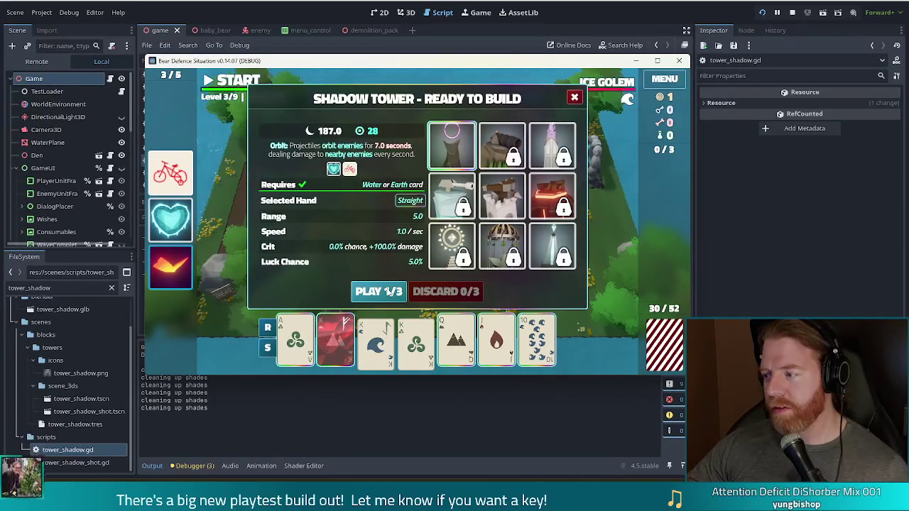
{"action": "left_click", "coordinate": [389, 291]}
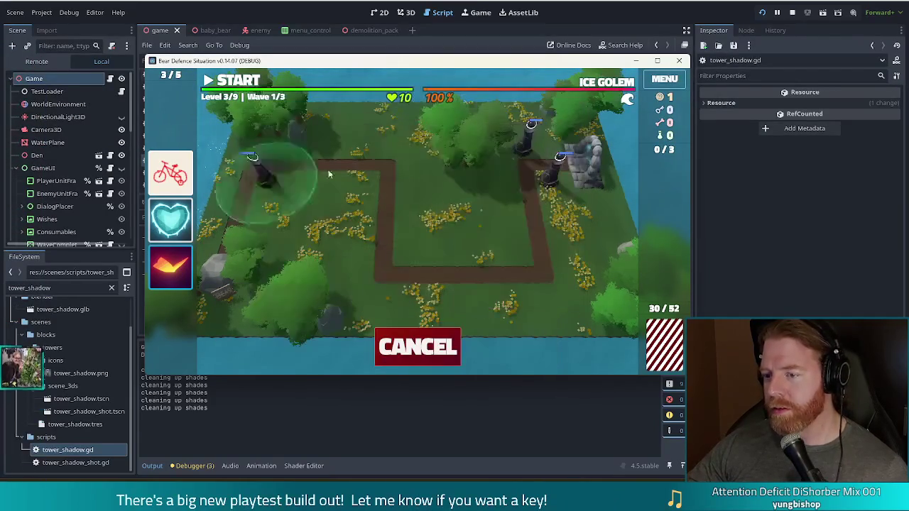
{"action": "left_click", "coordinate": [511, 172]}
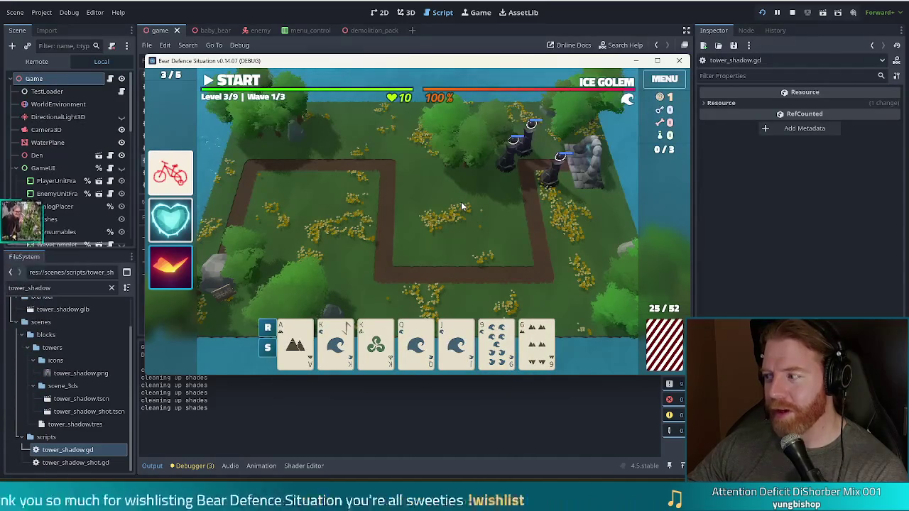
{"action": "left_click", "coordinate": [256, 78]}
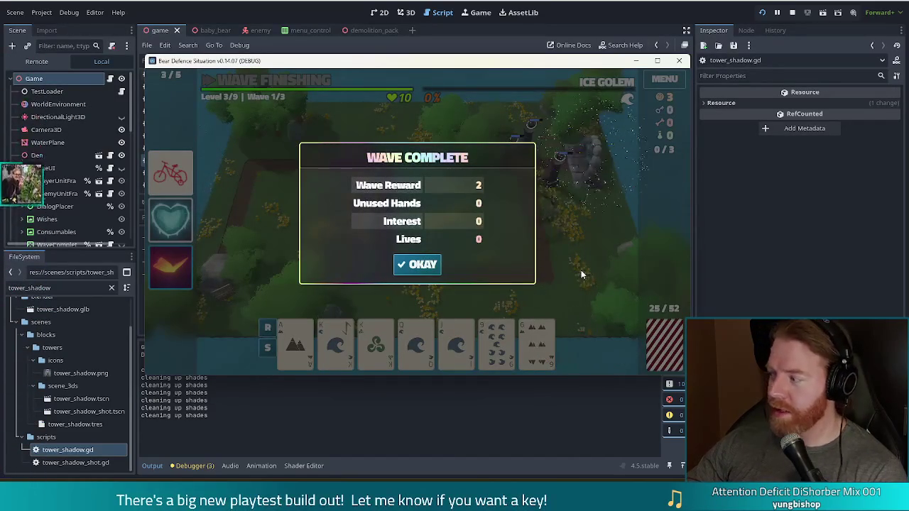
Dismiss the Wave 1 results to continue to Wave 2
{"action": "left_click", "coordinate": [419, 264]}
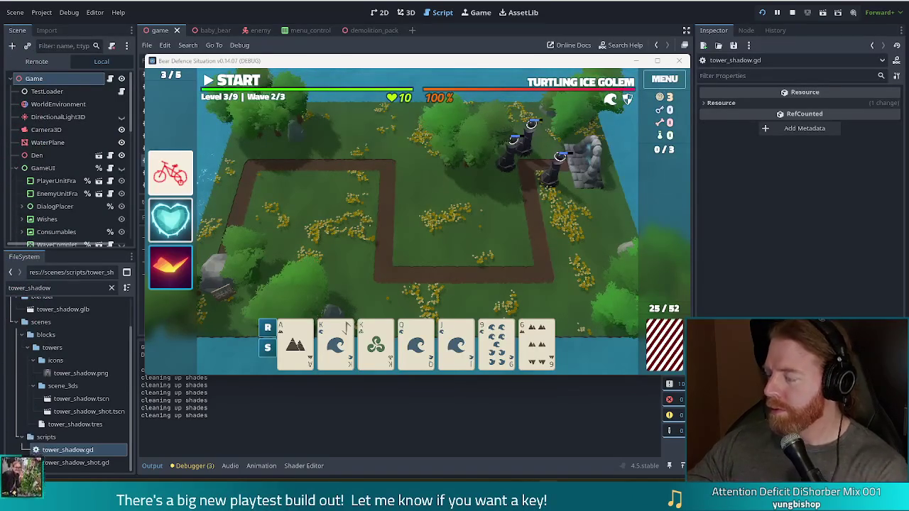
Discard three unwanted cards, then the Fire cards, for new ones
{"action": "mouse_move", "coordinate": [532, 357]}
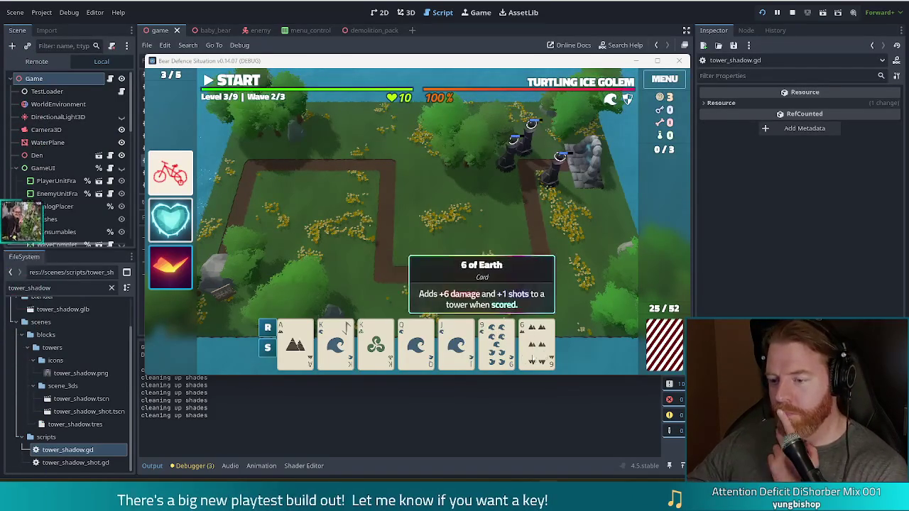
{"action": "left_click", "coordinate": [533, 341]}
{"action": "left_click", "coordinate": [534, 334]}
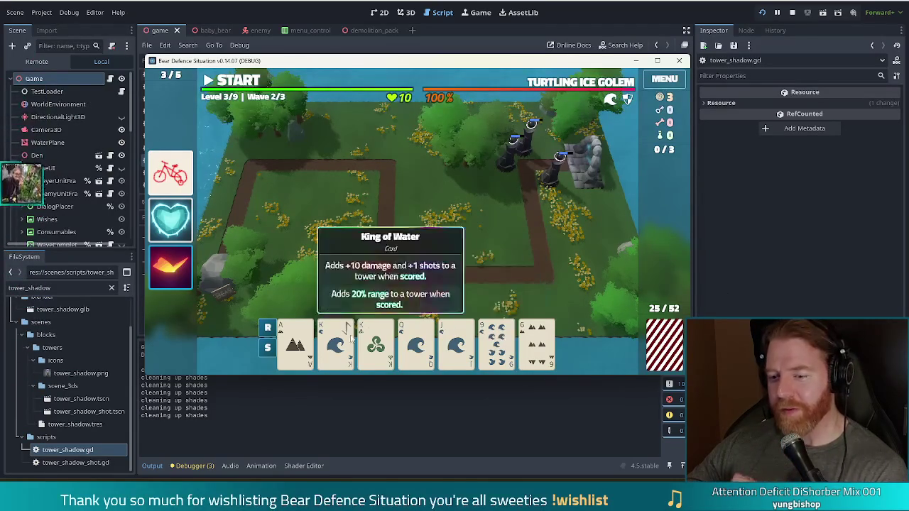
{"action": "mouse_move", "coordinate": [383, 352]}
{"action": "mouse_move", "coordinate": [546, 339]}
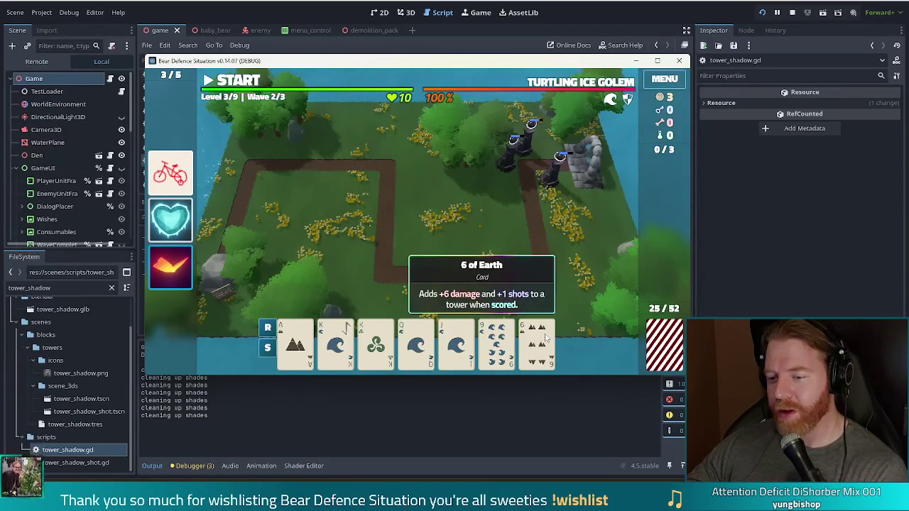
{"action": "left_click", "coordinate": [546, 338]}
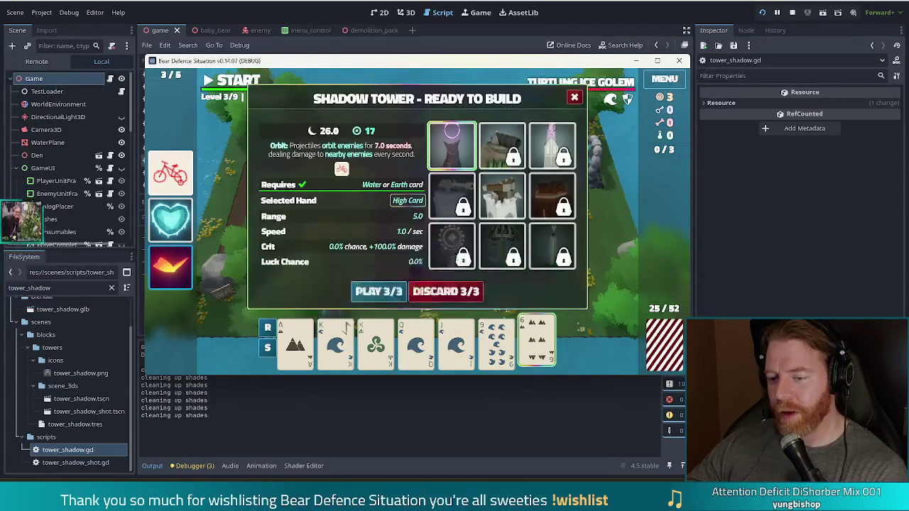
{"action": "left_click", "coordinate": [296, 344]}
{"action": "left_click", "coordinate": [537, 344]}
{"action": "left_click", "coordinate": [455, 293]}
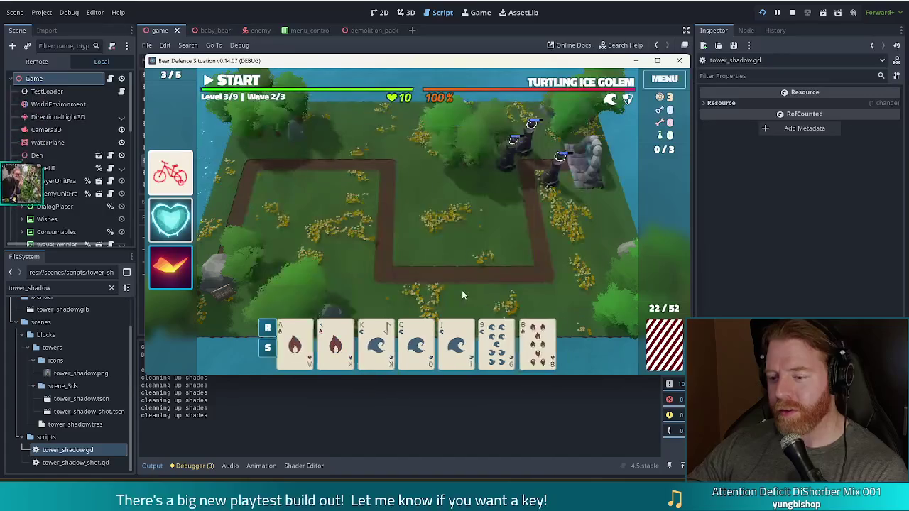
{"action": "left_click", "coordinate": [296, 342]}
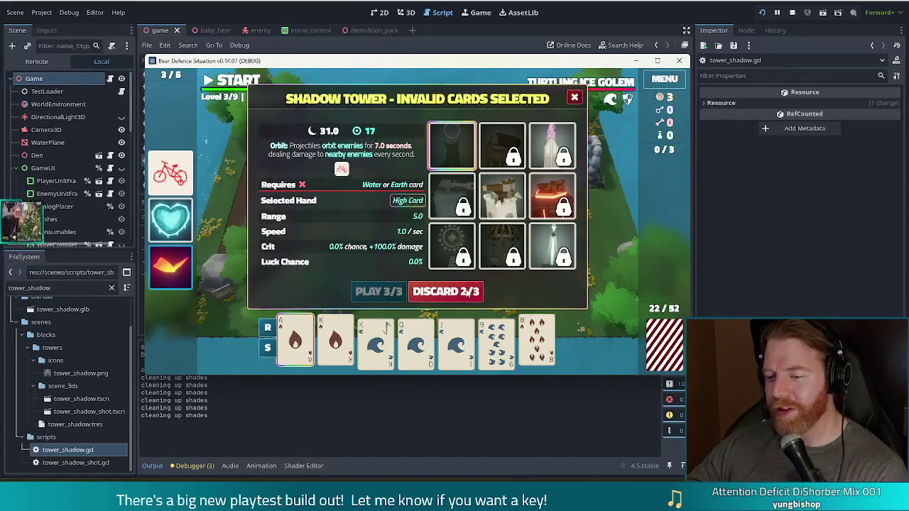
{"action": "left_click", "coordinate": [465, 291]}
Build a Shadow Tower from the five-card Water flush beside the right-hand path
{"action": "left_click", "coordinate": [307, 355]}
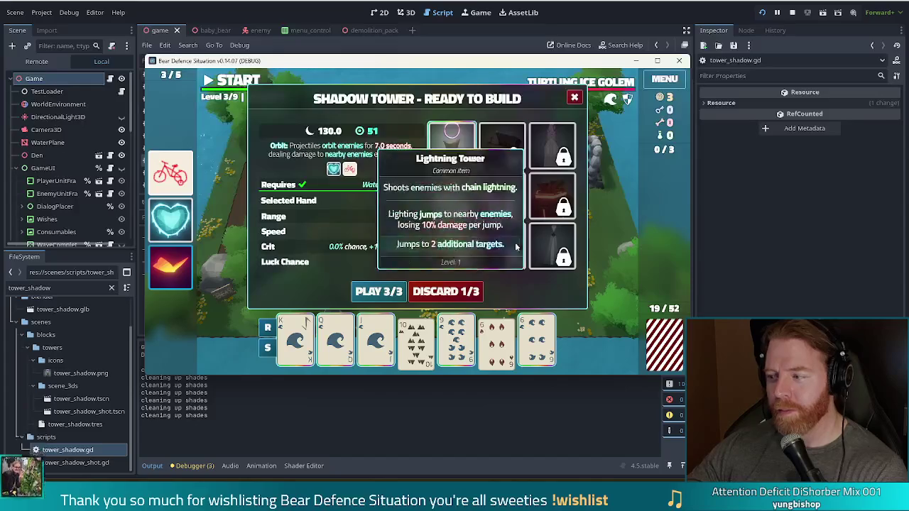
{"action": "left_click", "coordinate": [378, 291]}
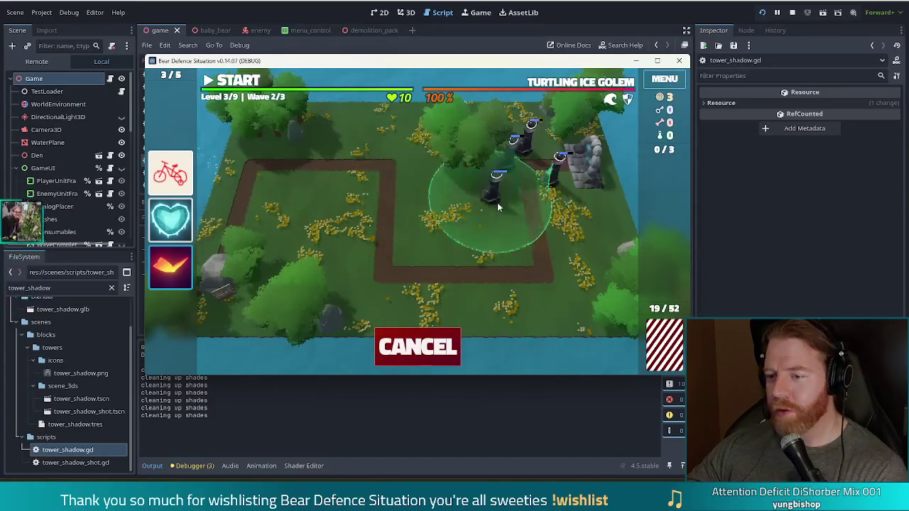
{"action": "left_click", "coordinate": [507, 207]}
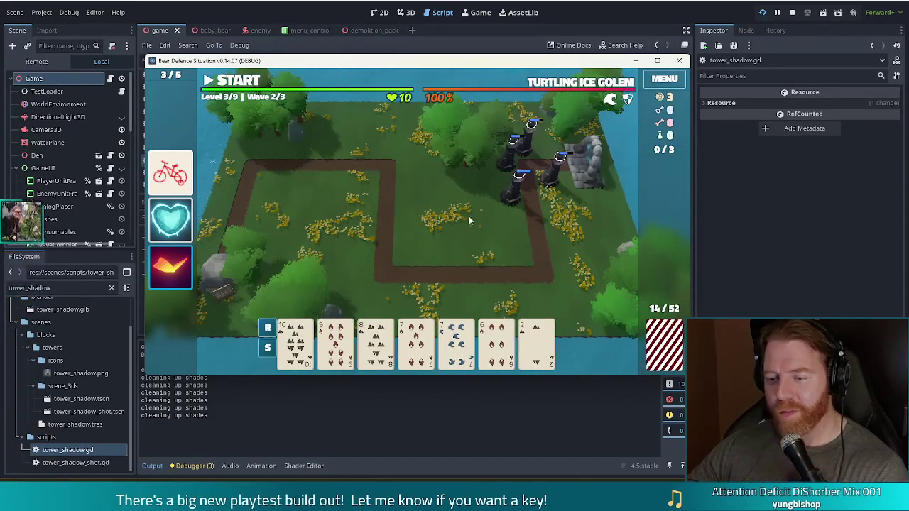
{"action": "left_click", "coordinate": [497, 344]}
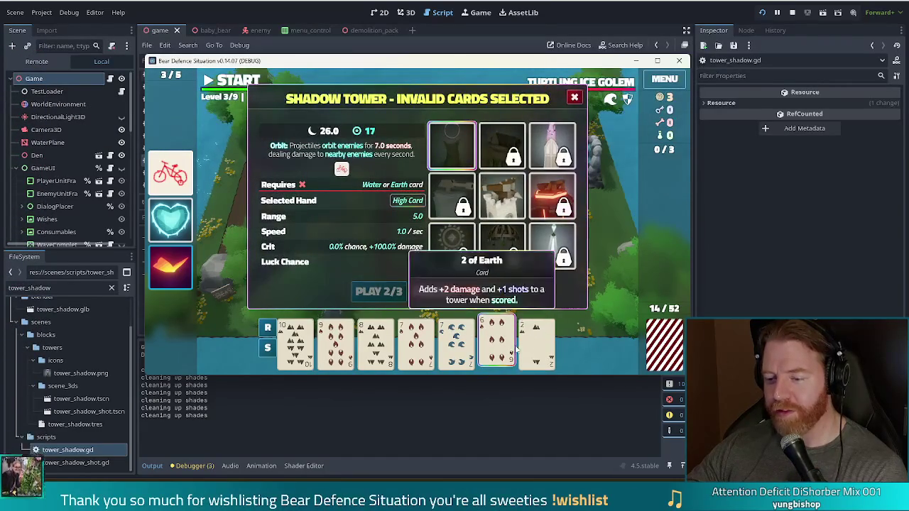
Play a 7–10 Straight to build another Shadow Tower
{"action": "left_click", "coordinate": [455, 340]}
{"action": "left_click", "coordinate": [376, 341]}
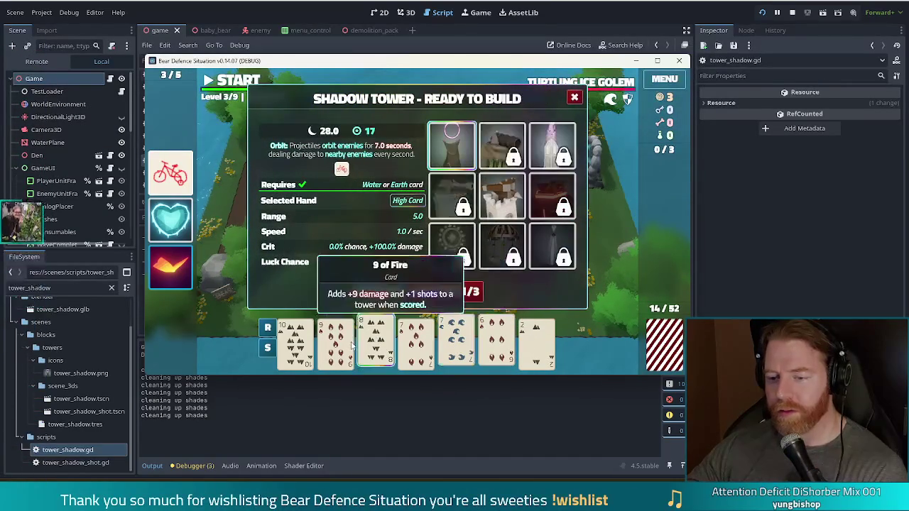
{"action": "left_click", "coordinate": [335, 341]}
{"action": "left_click", "coordinate": [296, 341]}
{"action": "left_click", "coordinate": [379, 291]}
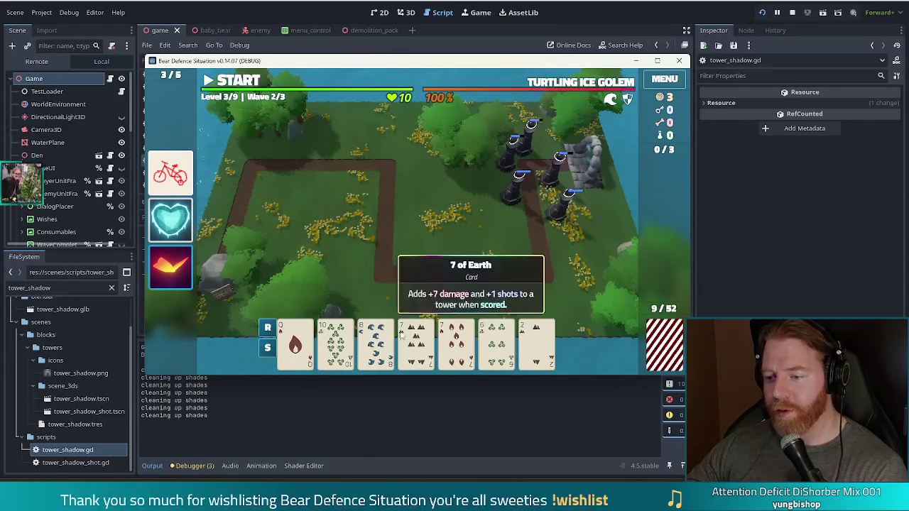
Play a second hand that includes the 8 of Water
{"action": "left_click", "coordinate": [497, 344]}
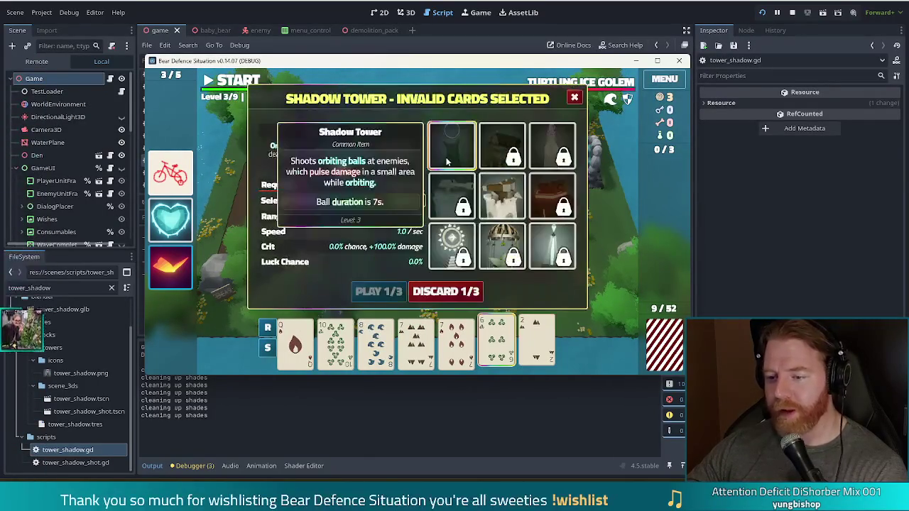
{"action": "left_click", "coordinate": [374, 334]}
{"action": "left_click", "coordinate": [379, 291]}
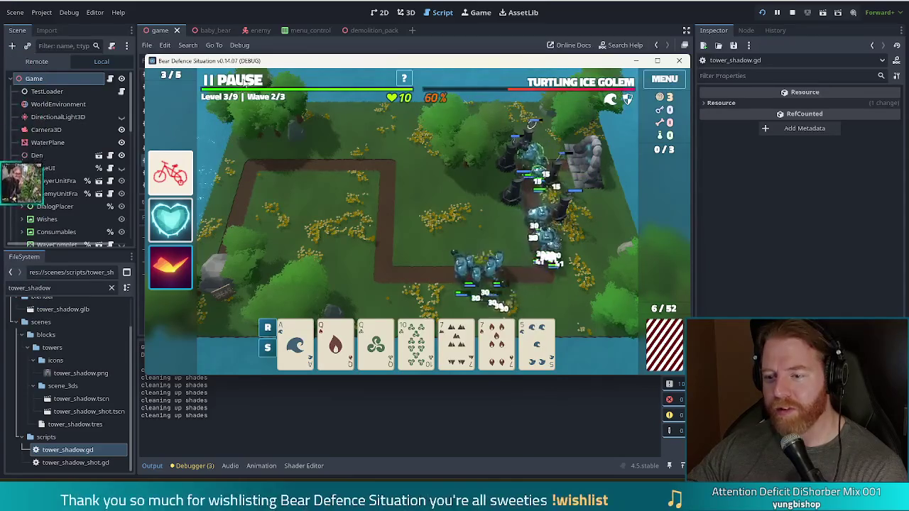
Pause mid-wave, place a Two Pair Shadow Tower inside the path loop, resume, and dismiss Wave 2 results
{"action": "key", "text": "space"}
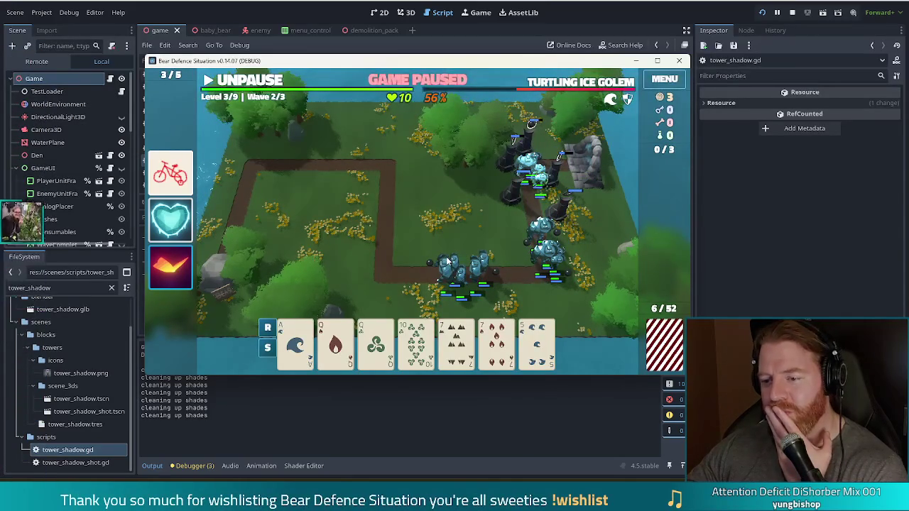
{"action": "left_click", "coordinate": [418, 300]}
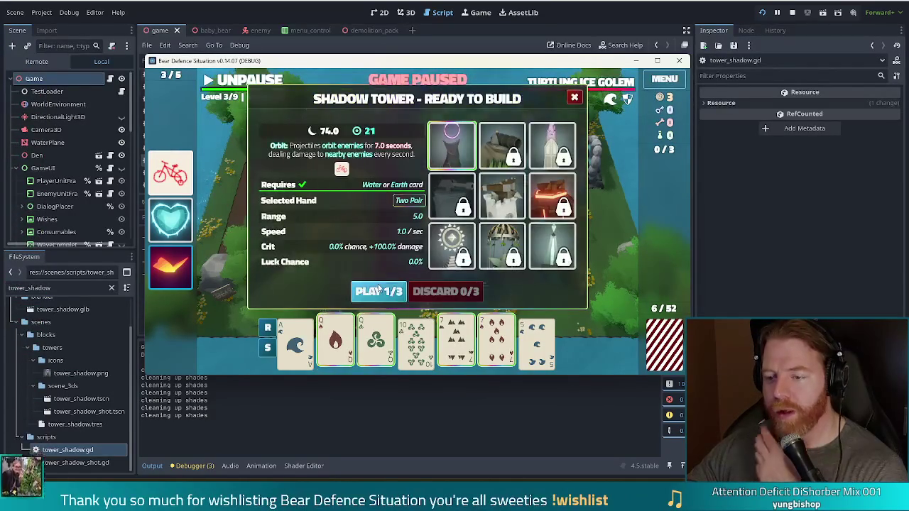
{"action": "left_click", "coordinate": [379, 291]}
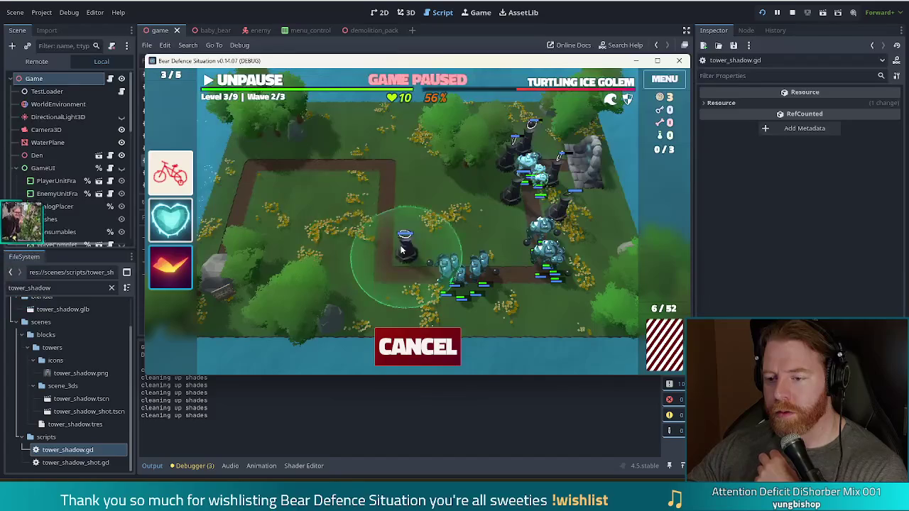
{"action": "left_click", "coordinate": [402, 249]}
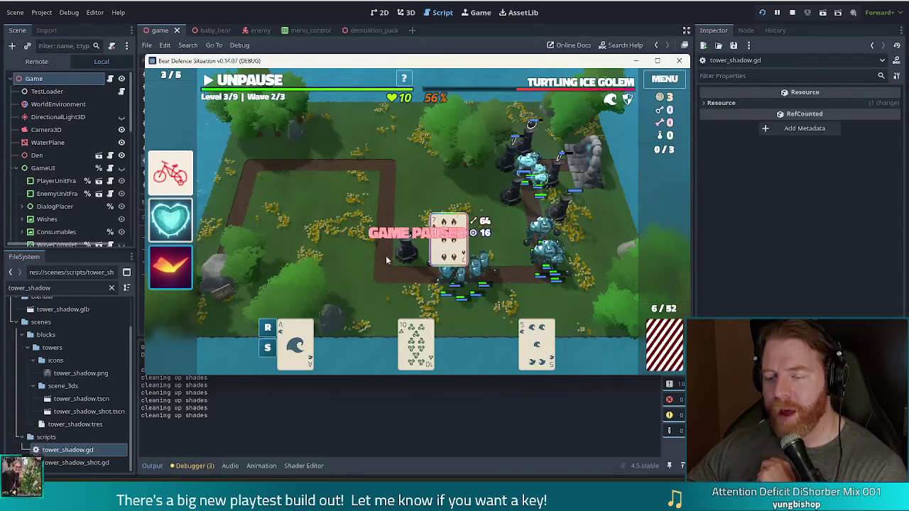
{"action": "left_click", "coordinate": [246, 81]}
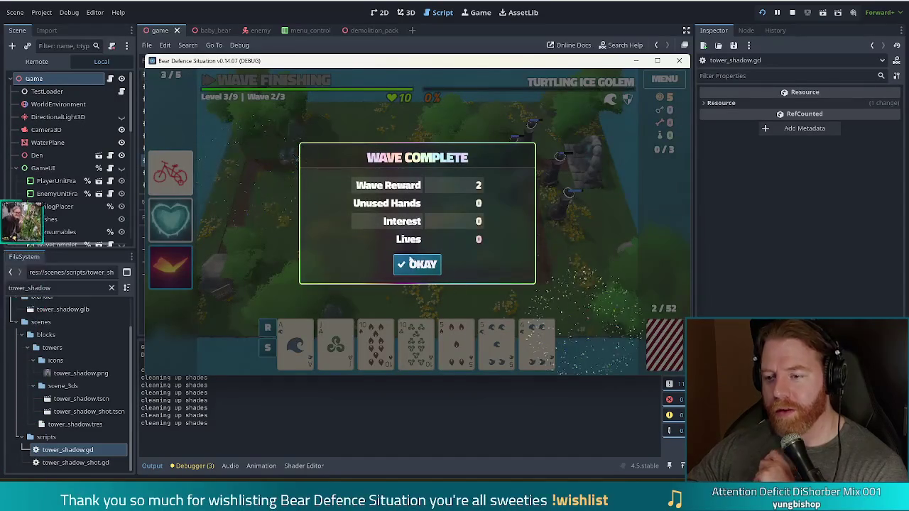
{"action": "left_click", "coordinate": [417, 263]}
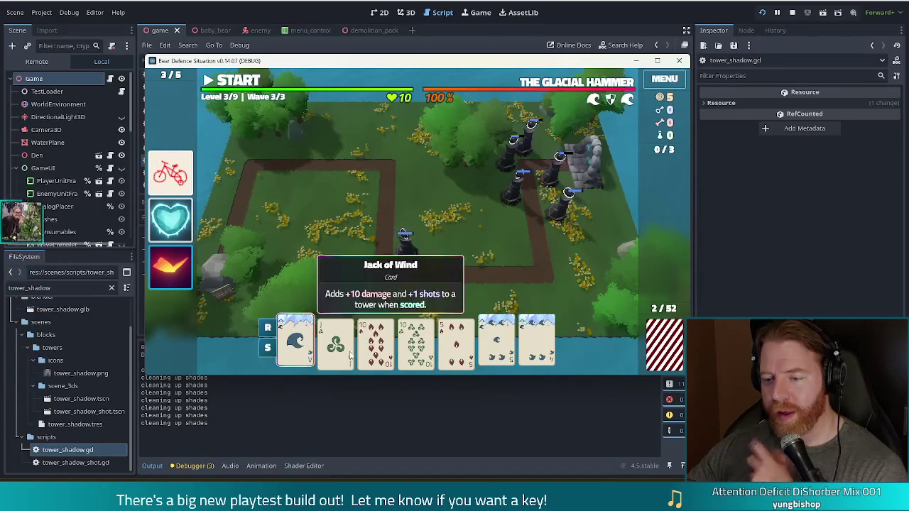
Discard a pair, then build a 78-damage tower from both Jacks and 9s inside the loop
{"action": "left_click", "coordinate": [456, 354]}
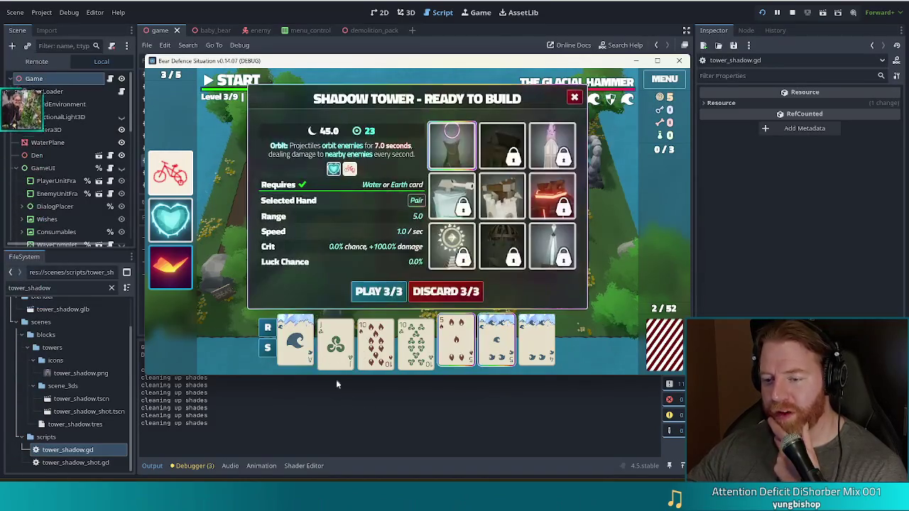
{"action": "left_click", "coordinate": [446, 293]}
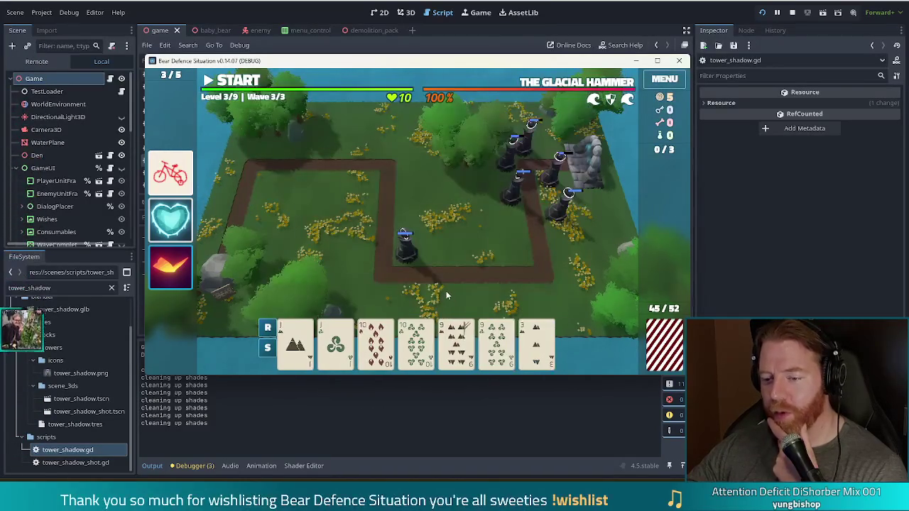
{"action": "left_click", "coordinate": [304, 358]}
{"action": "left_click", "coordinate": [335, 345]}
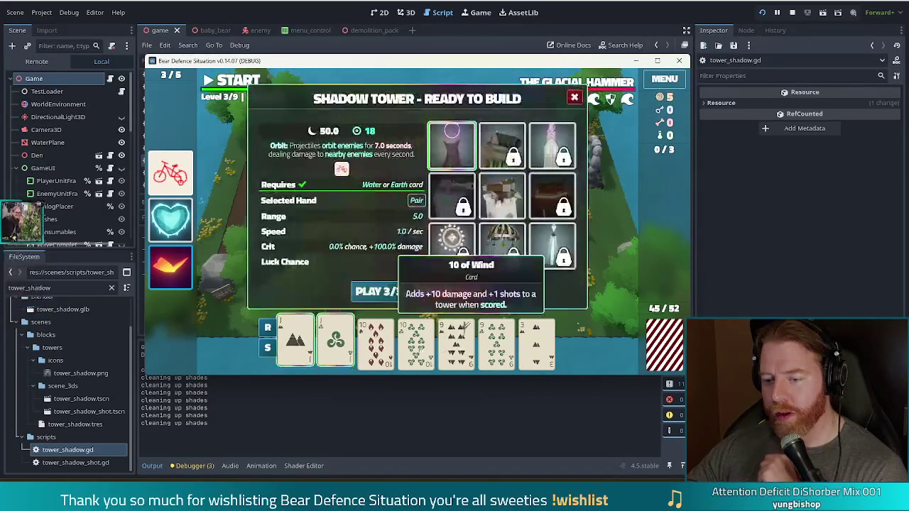
{"action": "left_click", "coordinate": [496, 344]}
{"action": "left_click", "coordinate": [457, 344]}
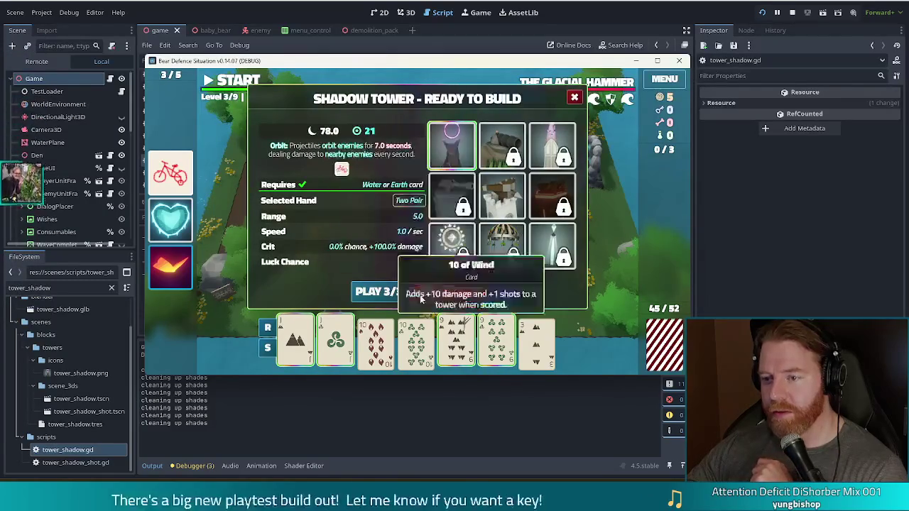
{"action": "left_click", "coordinate": [379, 291]}
{"action": "left_click", "coordinate": [360, 254]}
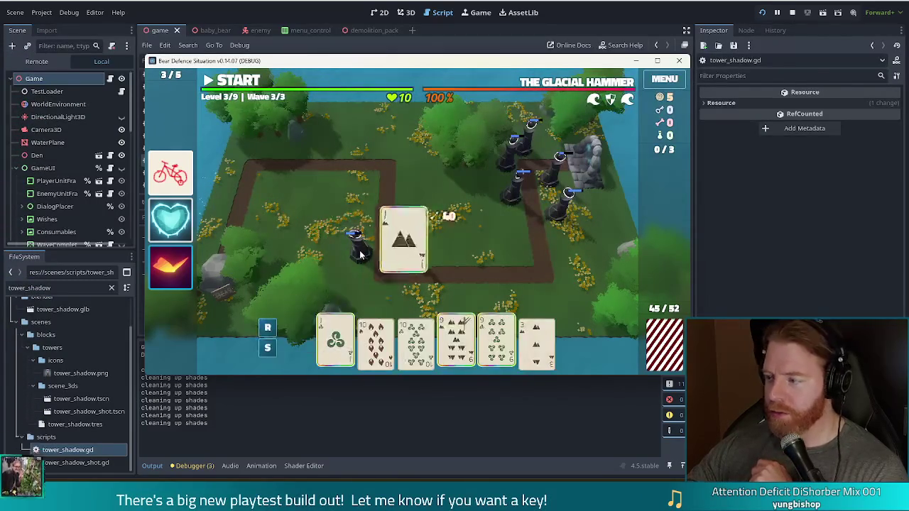
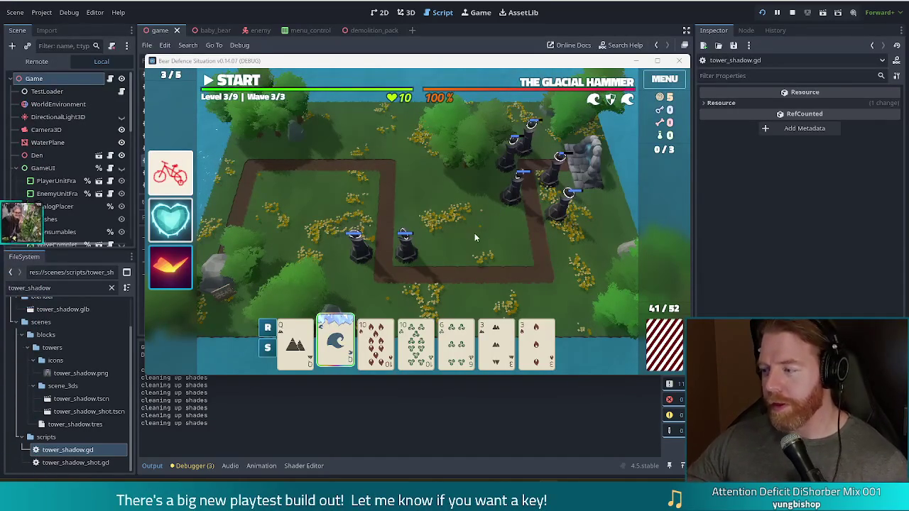
Play out level 3's final wave, then upgrade the Shadow Tower's shots from 6 to 9
{"action": "left_click", "coordinate": [234, 80]}
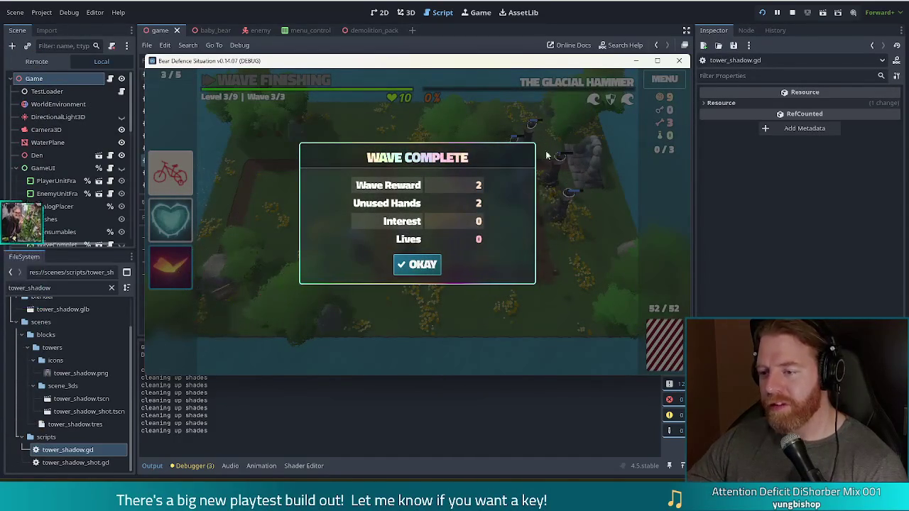
{"action": "left_click", "coordinate": [420, 268]}
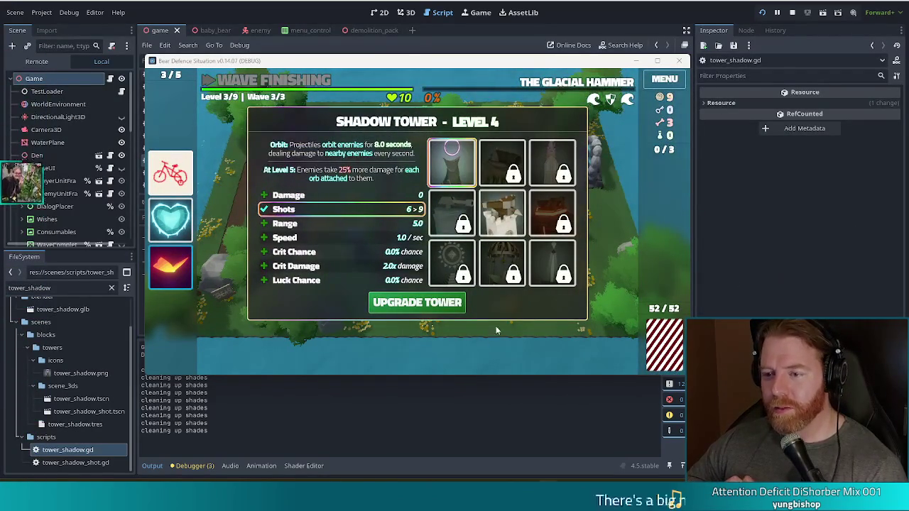
{"action": "left_click", "coordinate": [422, 296]}
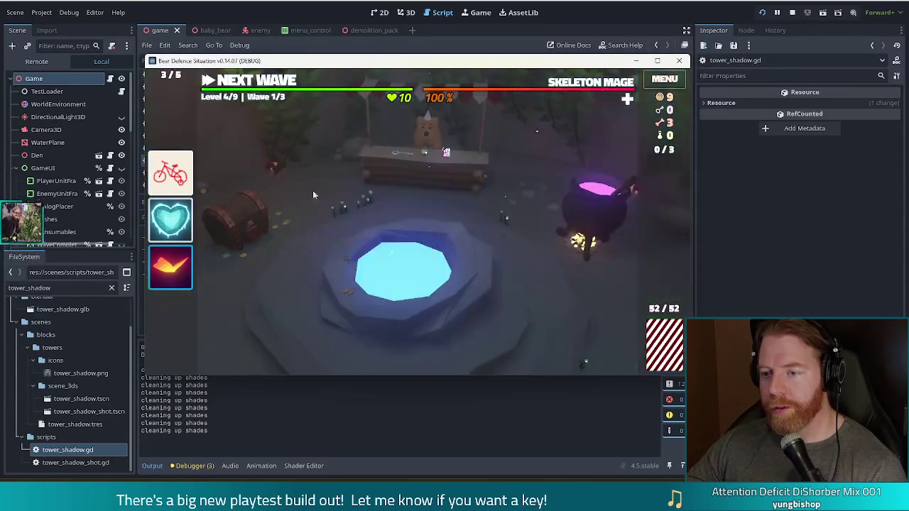
Skip the shop and throw 5 gold into the wishing well, taking Knife But Gold over Snowball
{"action": "left_click", "coordinate": [450, 171]}
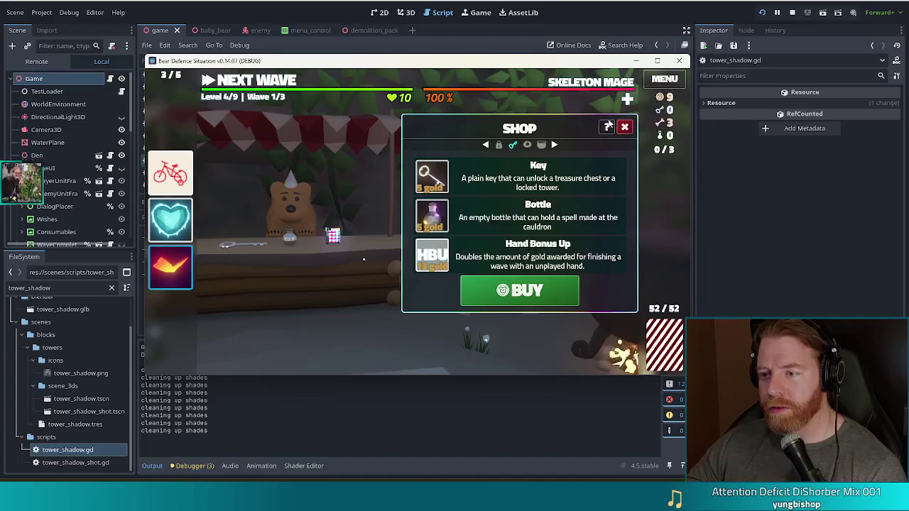
{"action": "left_click", "coordinate": [624, 127]}
{"action": "left_click", "coordinate": [408, 329]}
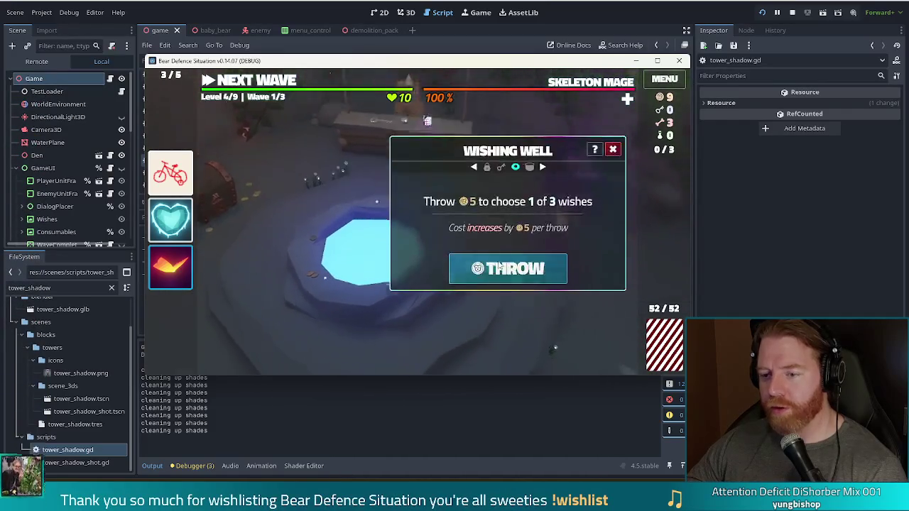
{"action": "left_click", "coordinate": [500, 270]}
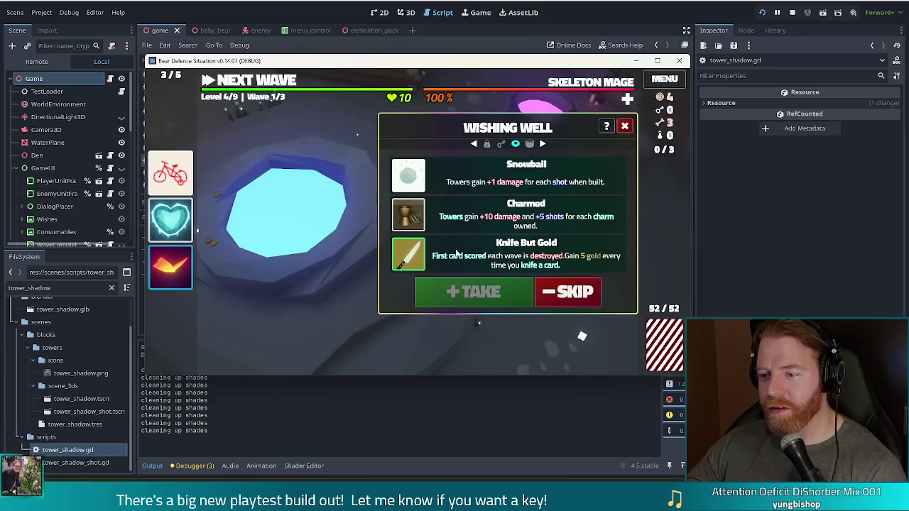
{"action": "left_click", "coordinate": [443, 192]}
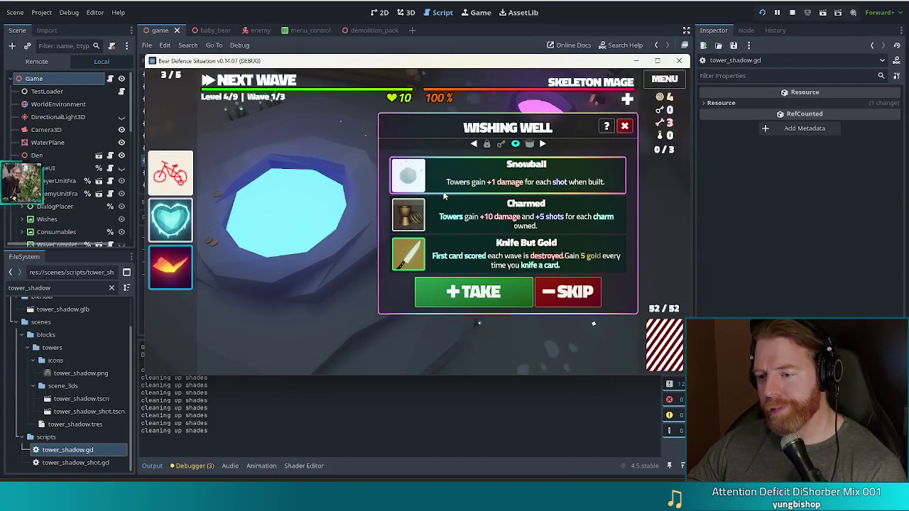
{"action": "left_click", "coordinate": [501, 268]}
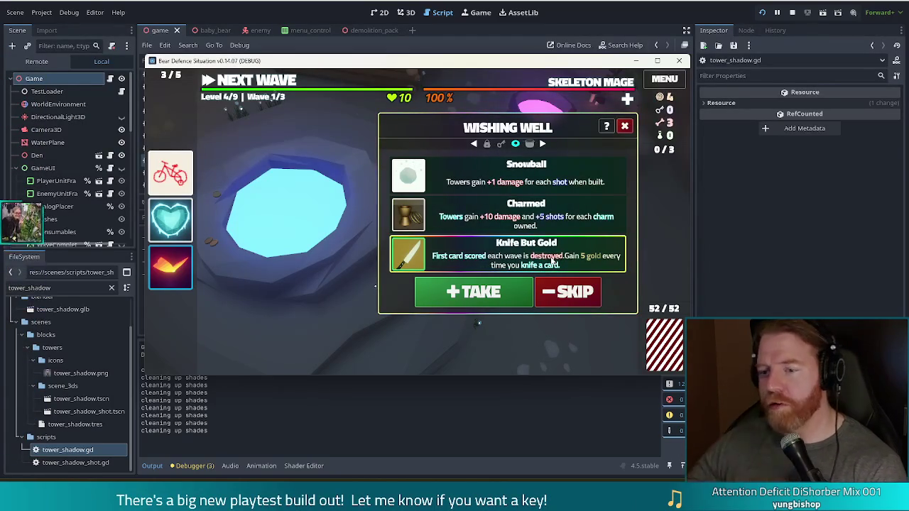
{"action": "left_click", "coordinate": [475, 304]}
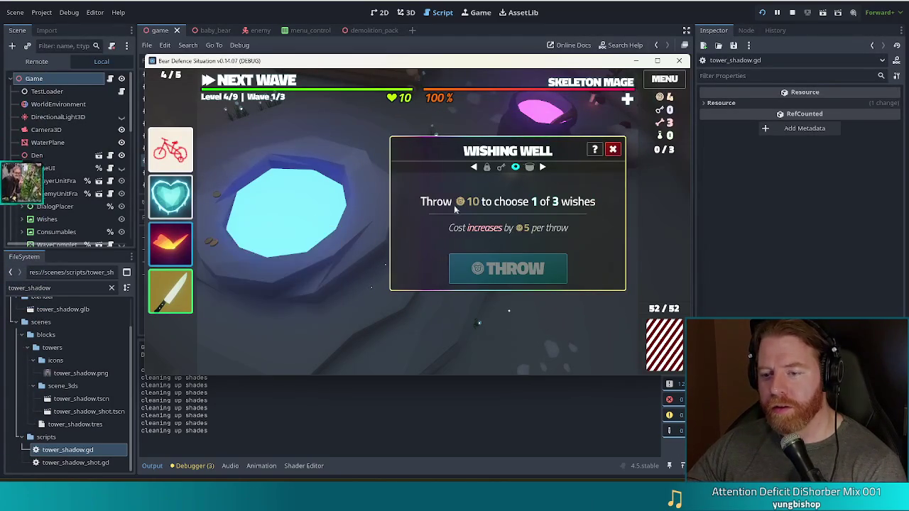
{"action": "left_click", "coordinate": [613, 149]}
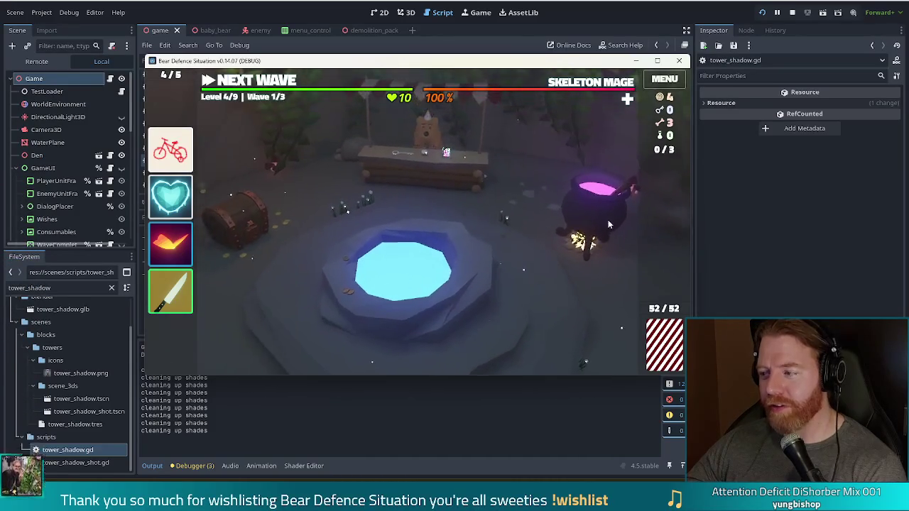
{"action": "left_click", "coordinate": [612, 218]}
Add a bone, stir, and cast Transmute Material: Ruby on the Jack of Water
{"action": "left_click", "coordinate": [479, 260]}
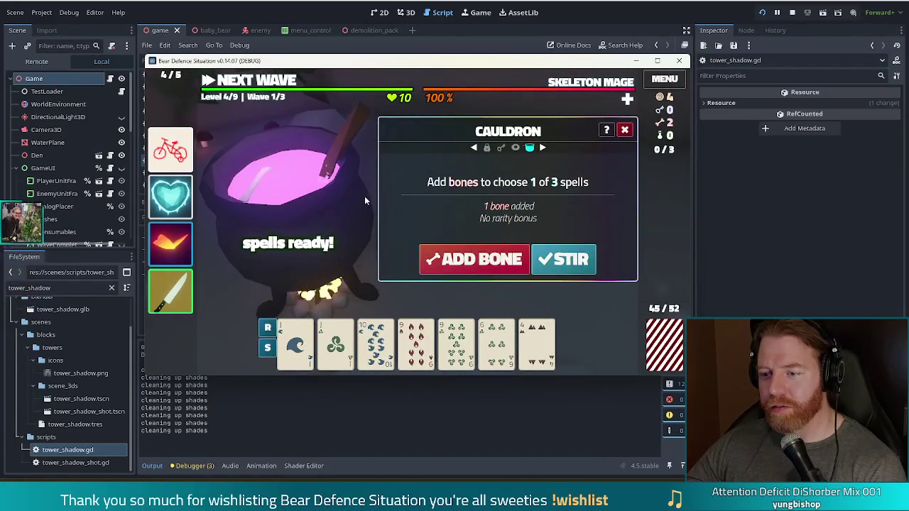
{"action": "left_click", "coordinate": [567, 258]}
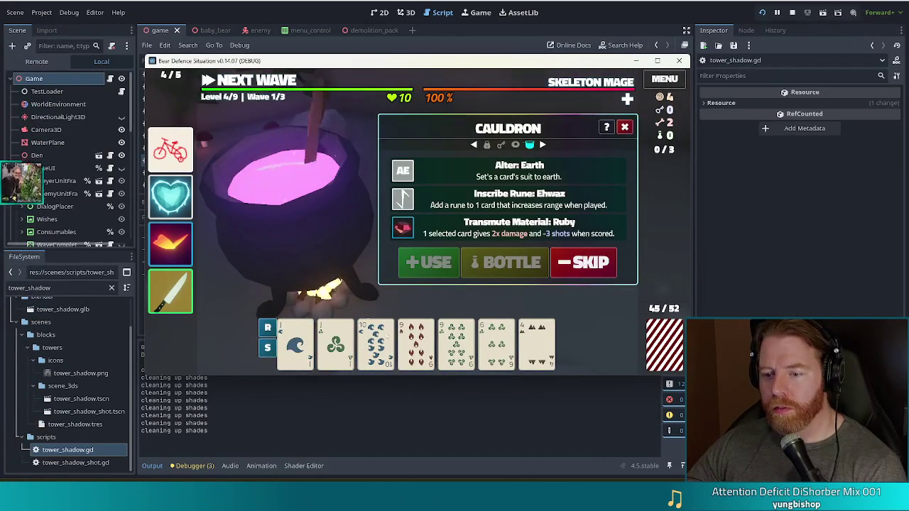
{"action": "mouse_move", "coordinate": [289, 348]}
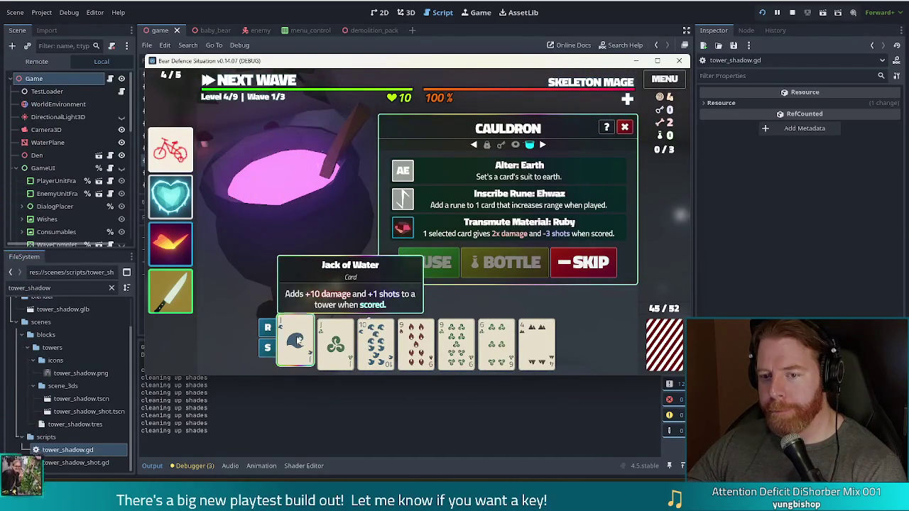
{"action": "left_click", "coordinate": [456, 230]}
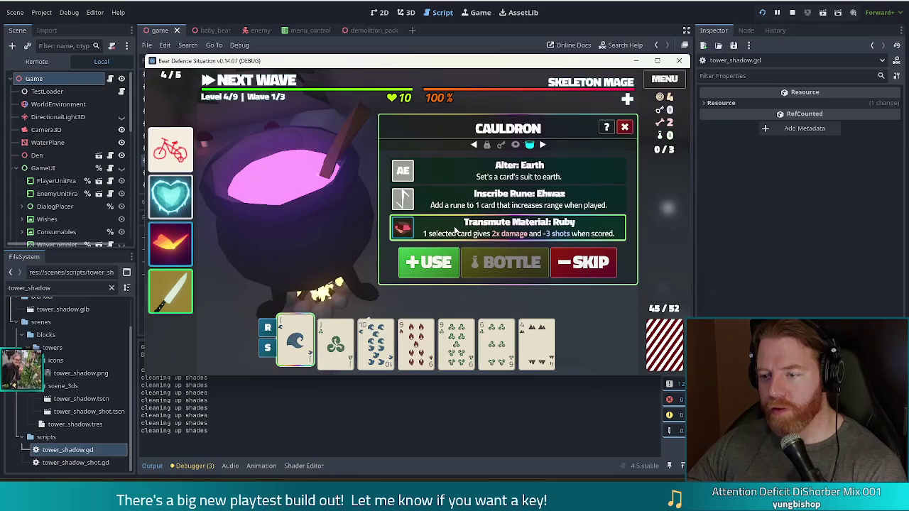
{"action": "left_click", "coordinate": [438, 262]}
Brew a second bone and pass on the Fire, Wind and Rank spells
{"action": "left_click", "coordinate": [438, 262]}
{"action": "left_click", "coordinate": [566, 259]}
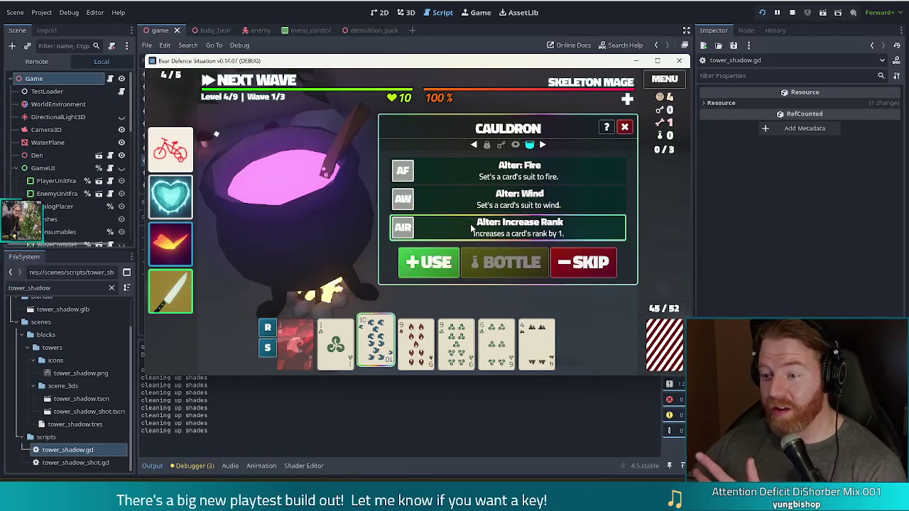
{"action": "left_click", "coordinate": [441, 267]}
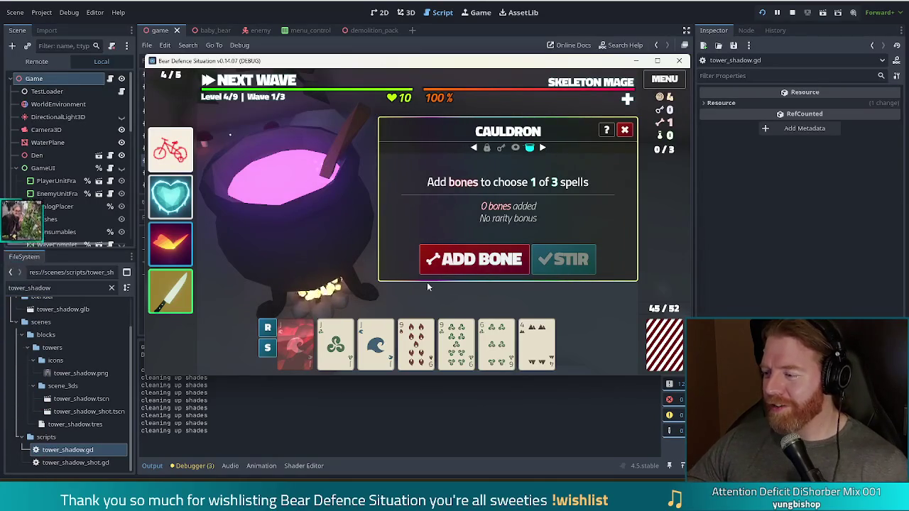
Brew the last bone and cast Alter: Water to make the 9 of Wind a water card
{"action": "mouse_move", "coordinate": [303, 344]}
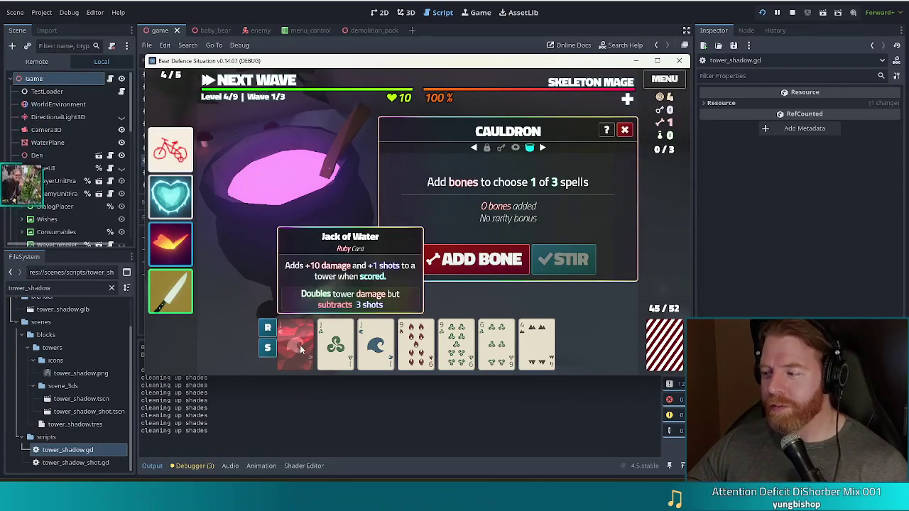
{"action": "left_click", "coordinate": [511, 262]}
{"action": "left_click", "coordinate": [554, 264]}
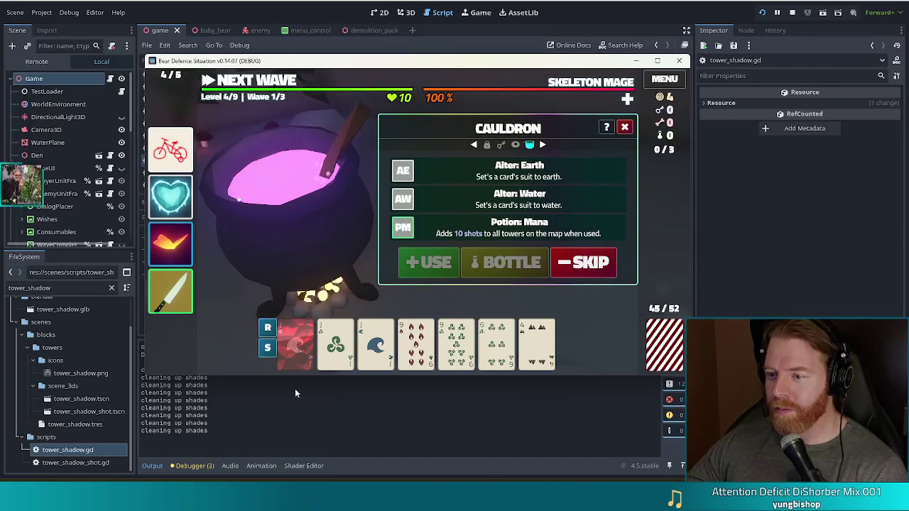
{"action": "left_click", "coordinate": [553, 201]}
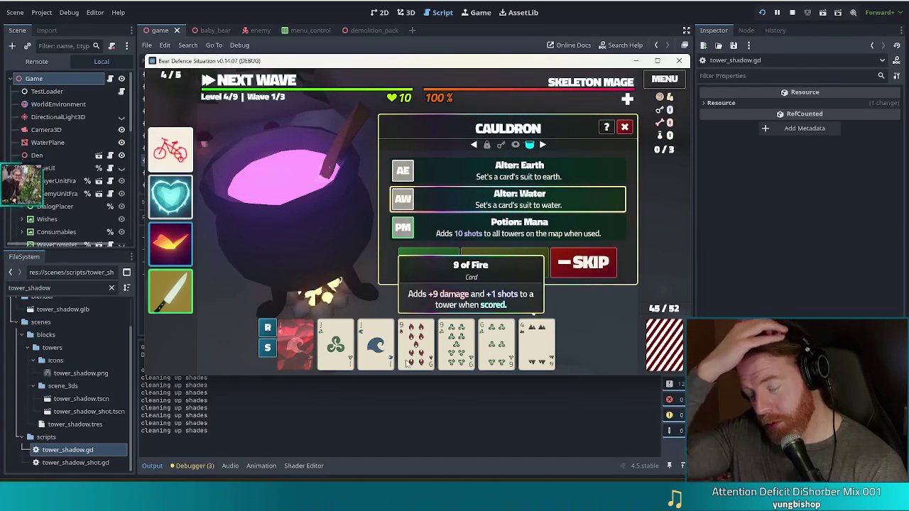
{"action": "left_click", "coordinate": [456, 352]}
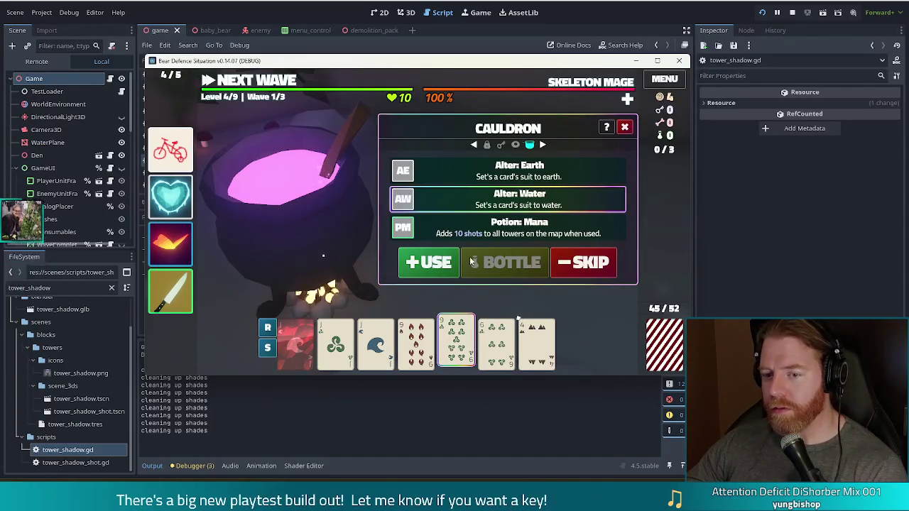
{"action": "left_click", "coordinate": [441, 262]}
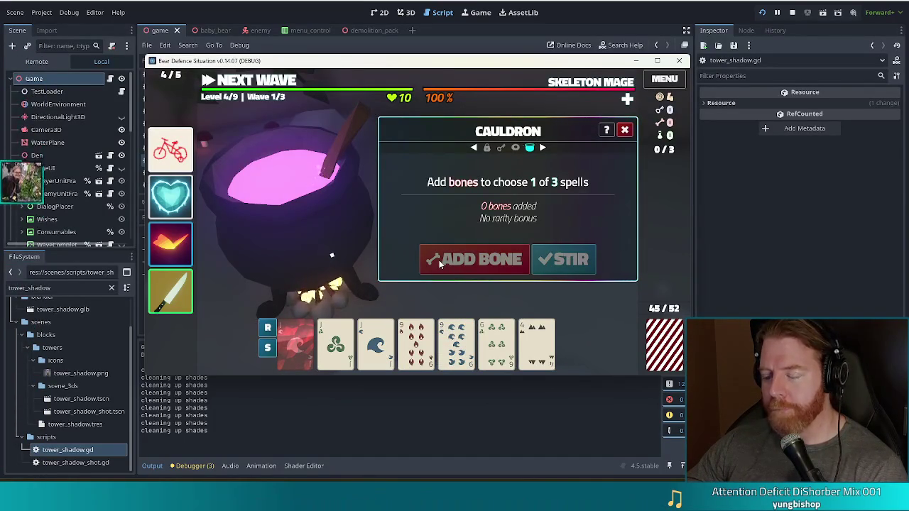
{"action": "left_click", "coordinate": [273, 83]}
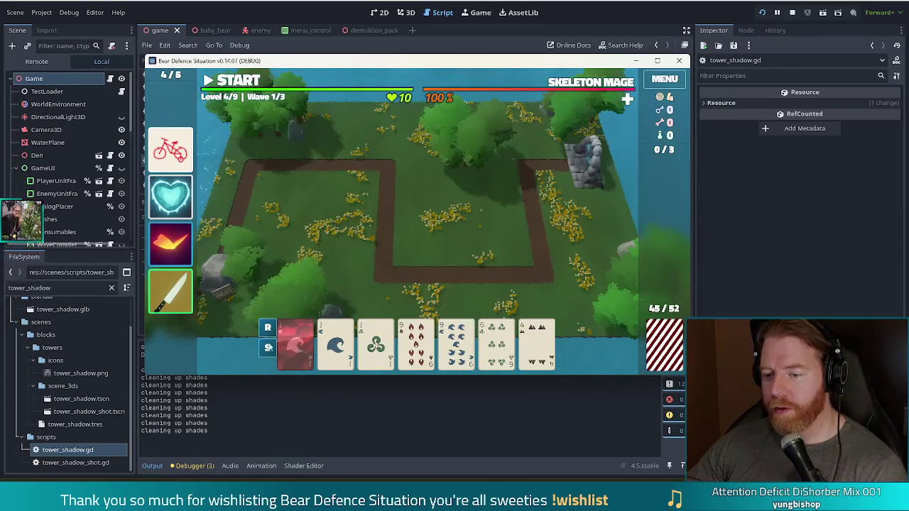
Build a Full House Shadow Tower using the 9 of Water near the path's top-right
{"action": "left_click", "coordinate": [335, 344]}
{"action": "left_click", "coordinate": [376, 344]}
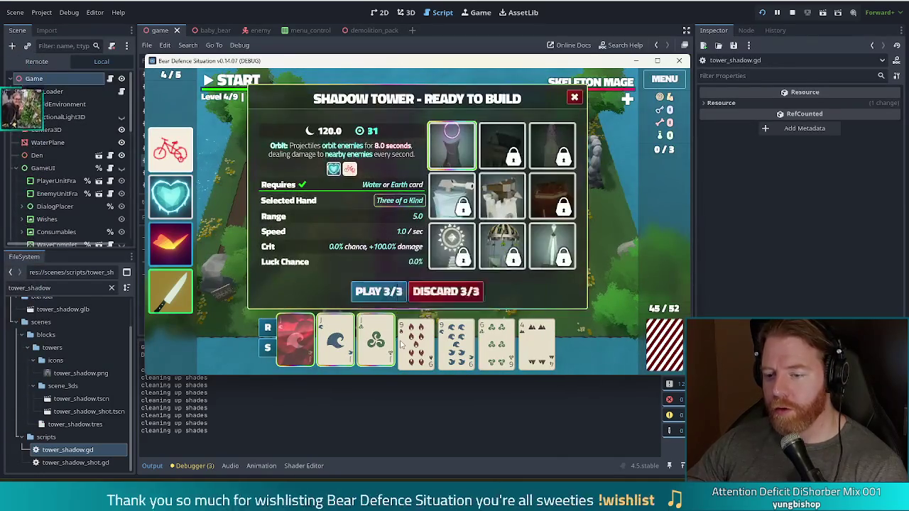
{"action": "left_click", "coordinate": [460, 347]}
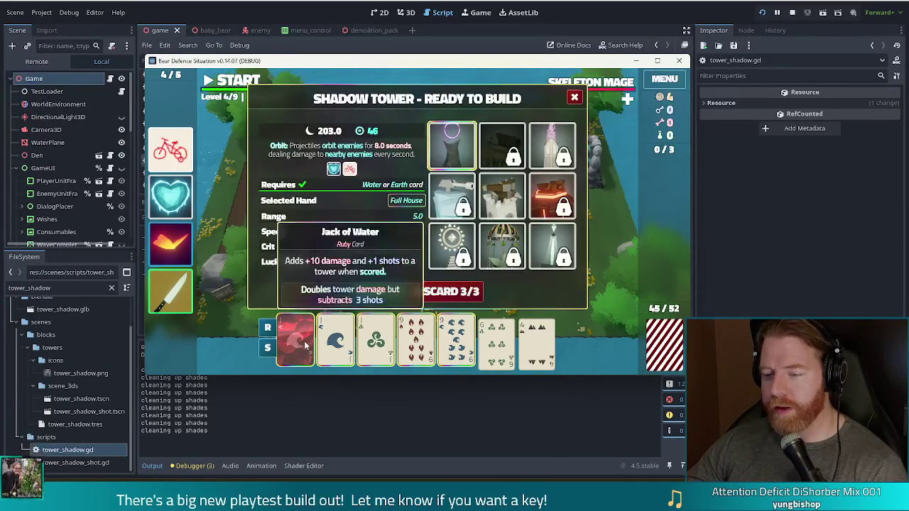
{"action": "left_click_drag", "start_coordinate": [425, 348], "coordinate": [300, 345]}
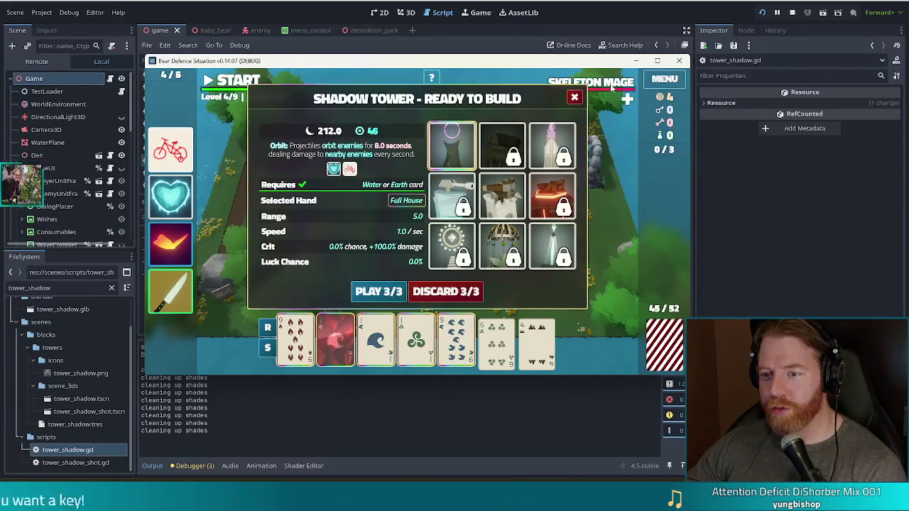
{"action": "mouse_move", "coordinate": [611, 88]}
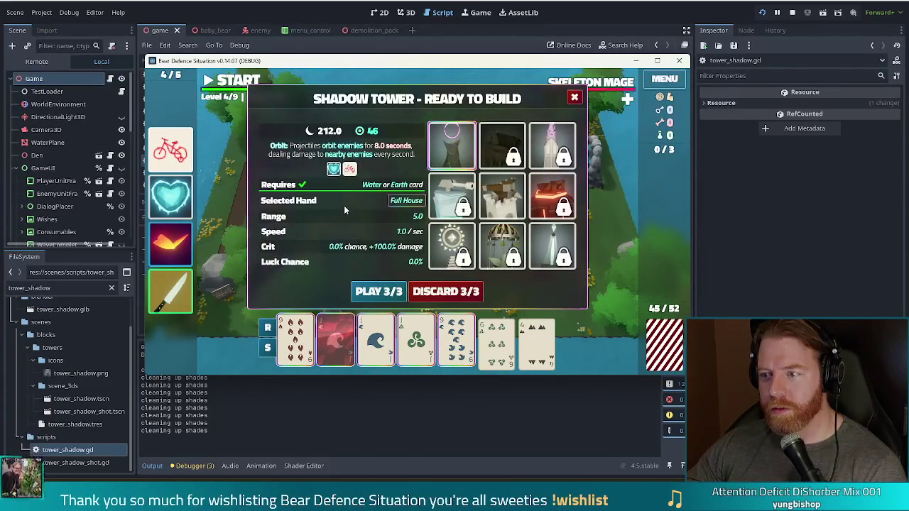
{"action": "mouse_move", "coordinate": [353, 161]}
{"action": "left_click", "coordinate": [378, 291]}
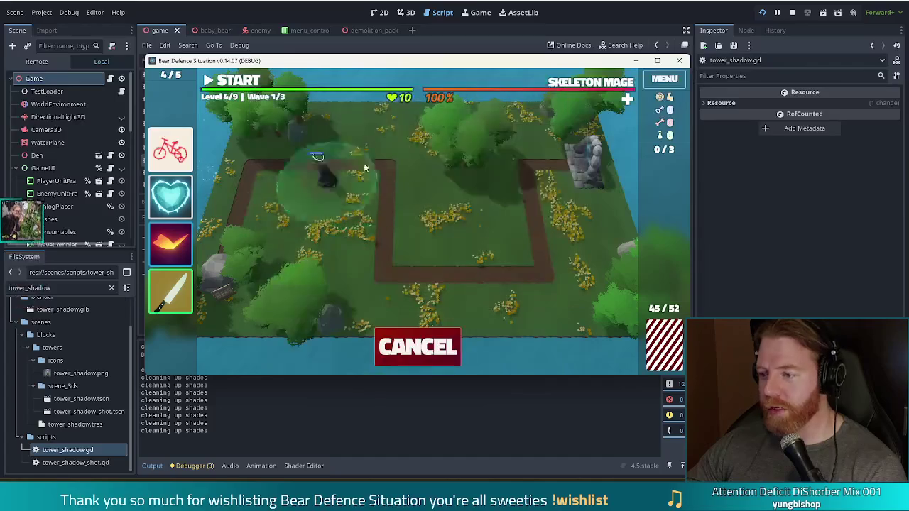
{"action": "left_click", "coordinate": [550, 174]}
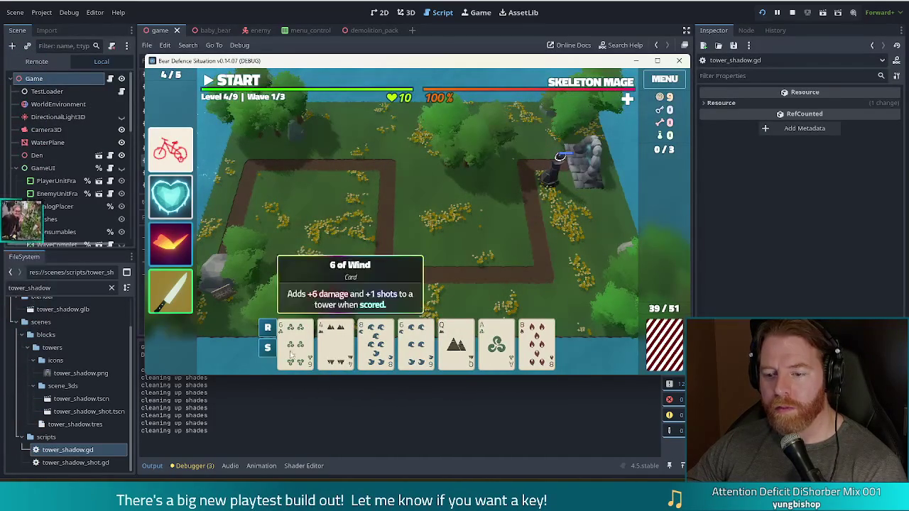
Sort by rank and build a two-pair (8s and 6s) Shadow Tower near the top-right
{"action": "left_click", "coordinate": [267, 327]}
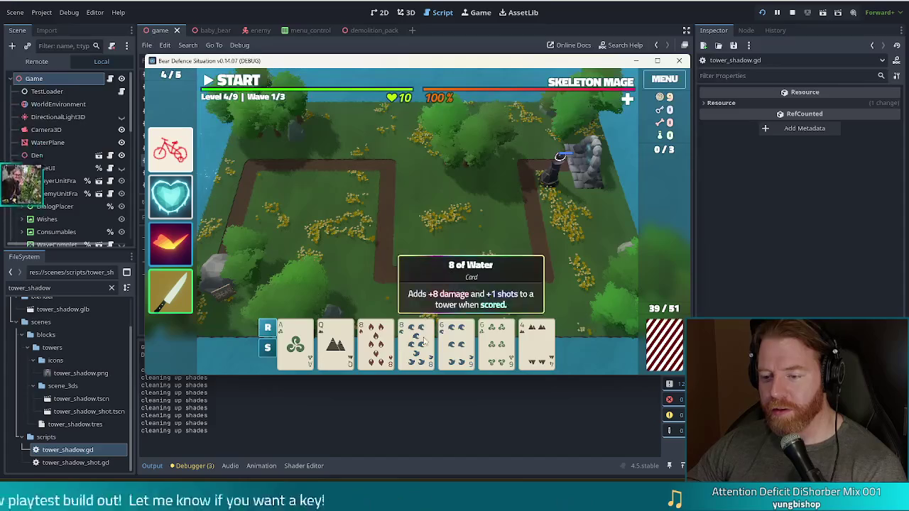
{"action": "left_click", "coordinate": [375, 341]}
{"action": "left_click", "coordinate": [416, 341]}
{"action": "left_click", "coordinate": [470, 346]}
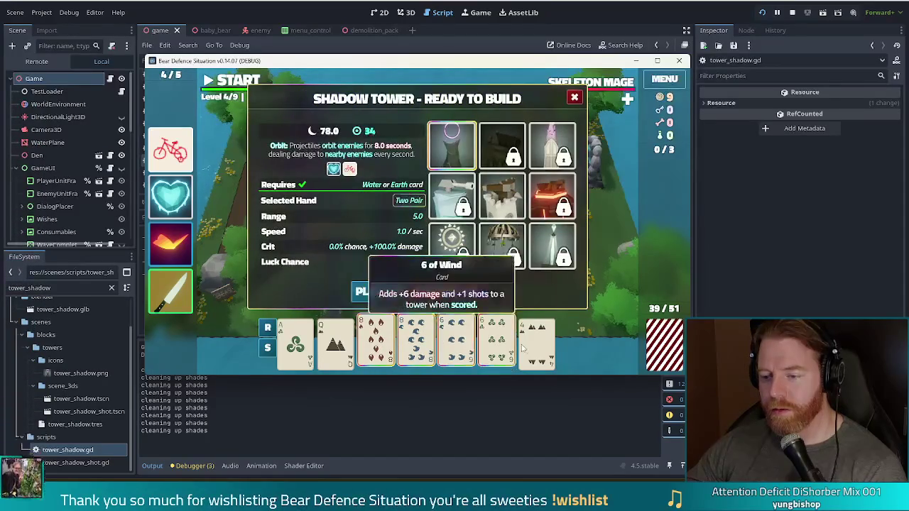
{"action": "left_click", "coordinate": [496, 341]}
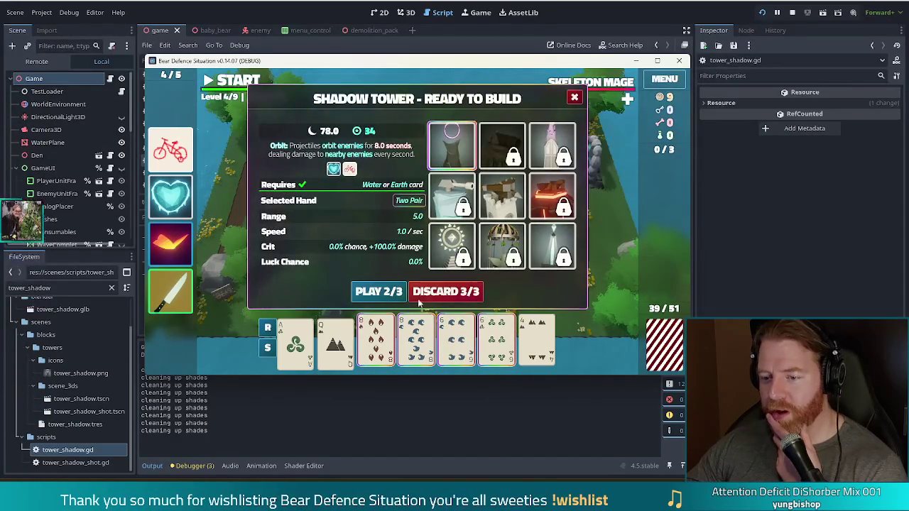
{"action": "left_click", "coordinate": [386, 295]}
{"action": "left_click", "coordinate": [531, 128]}
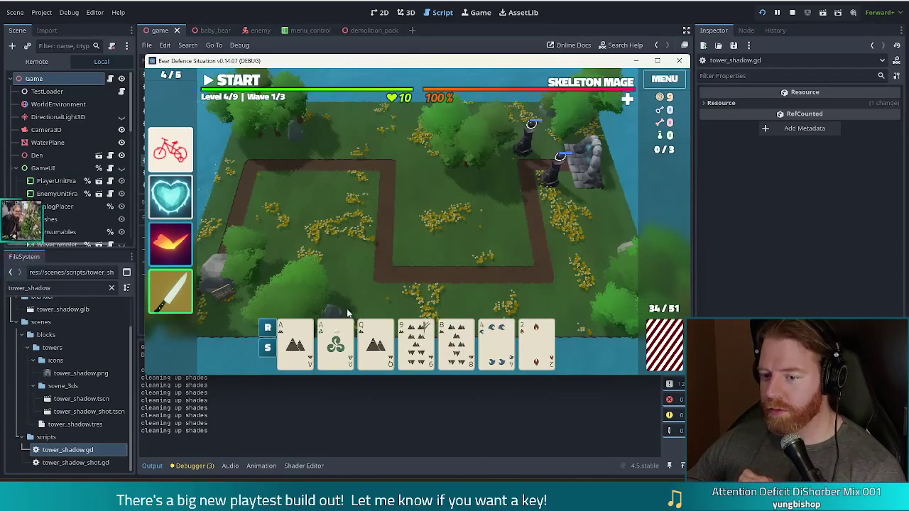
Discard the Ace of Wind and a fire card, then place a flush Shadow Tower
{"action": "left_click", "coordinate": [335, 344]}
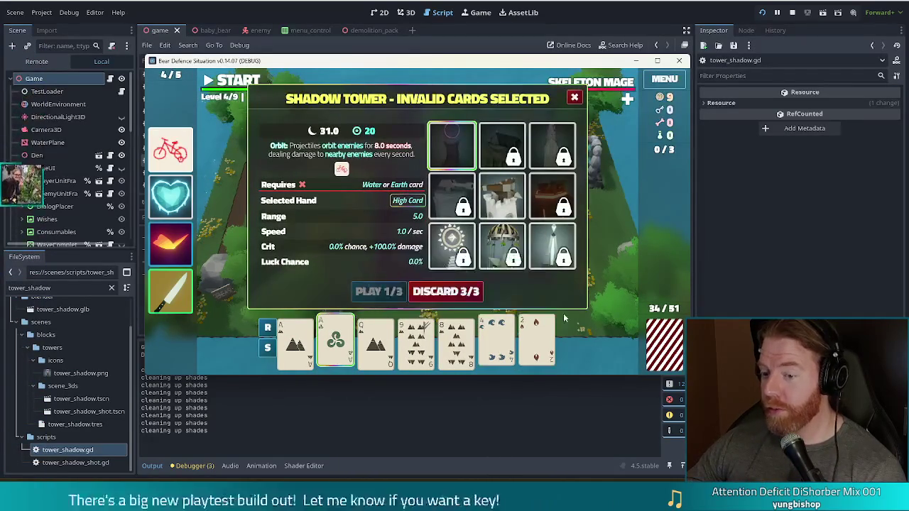
{"action": "left_click", "coordinate": [436, 299]}
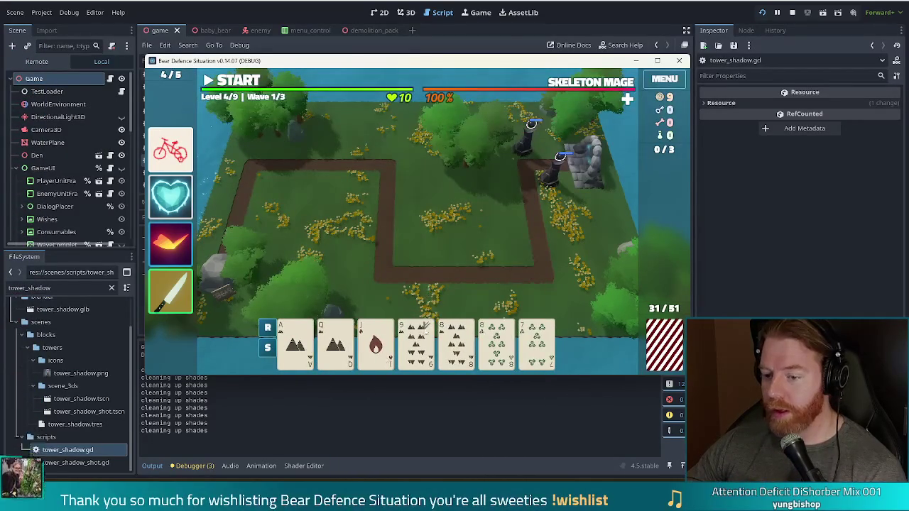
{"action": "left_click", "coordinate": [375, 344]}
{"action": "left_click", "coordinate": [465, 288]}
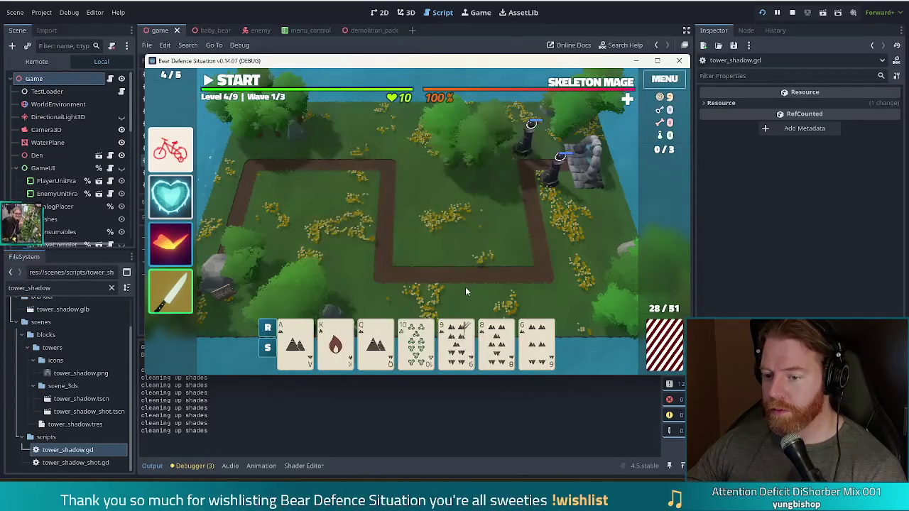
{"action": "left_click", "coordinate": [295, 345]}
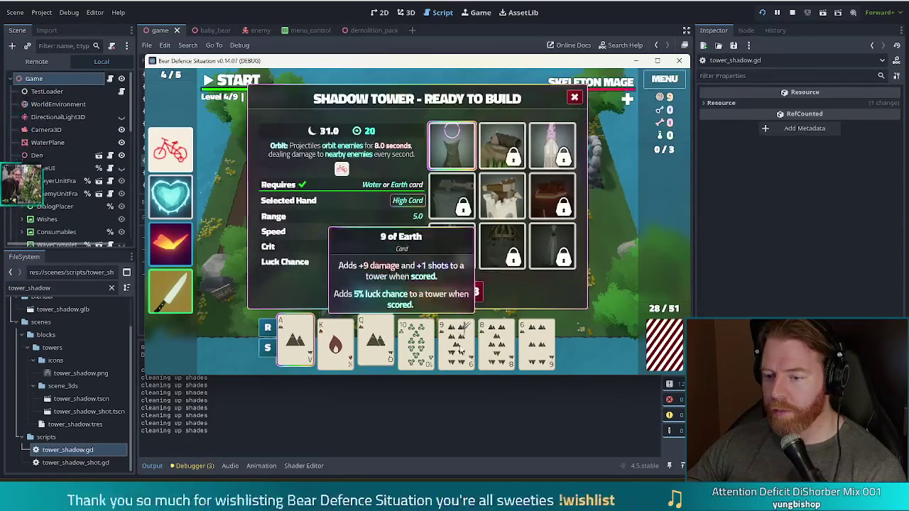
{"action": "left_click", "coordinate": [377, 292]}
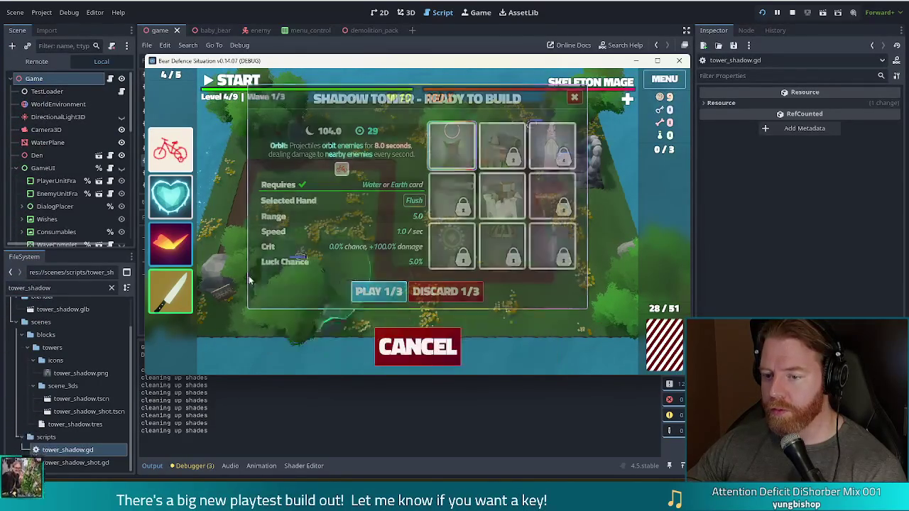
{"action": "left_click", "coordinate": [509, 179]}
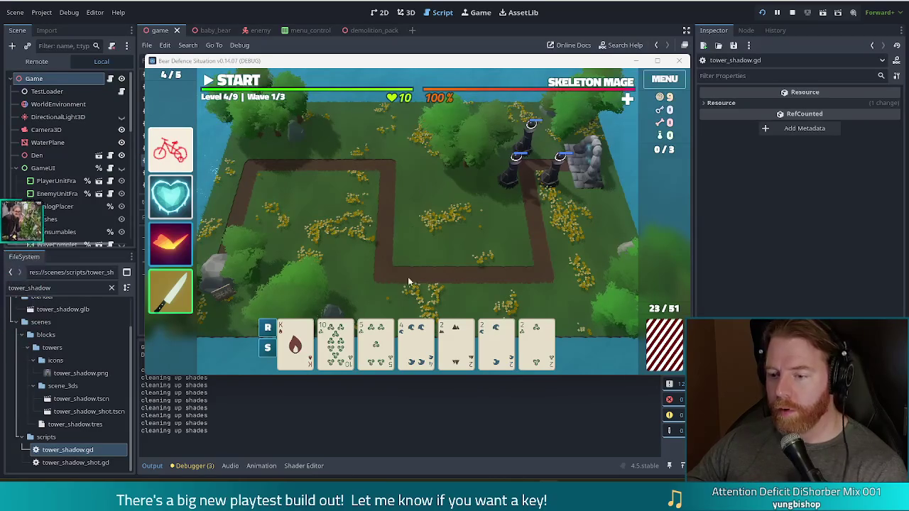
Discard the 5 of Wind for new cards, select a full house, then close the build panel
{"action": "left_click", "coordinate": [422, 340]}
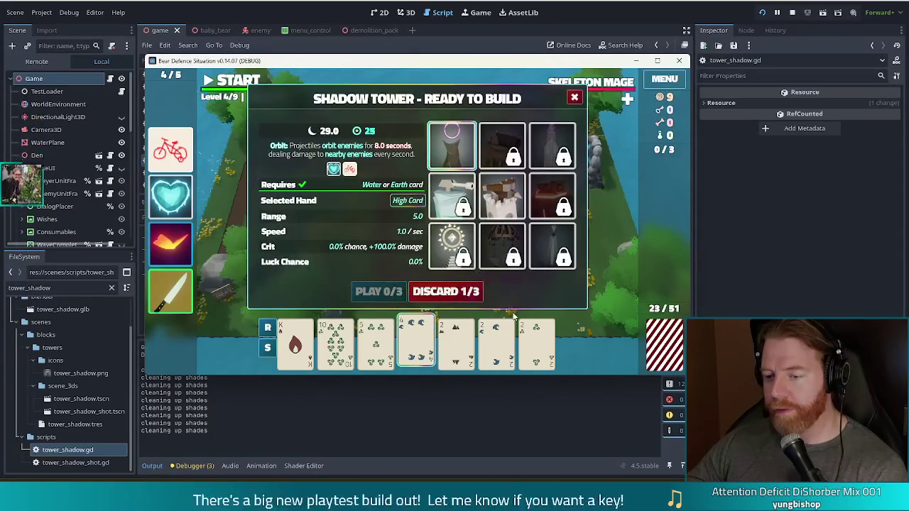
{"action": "left_click", "coordinate": [375, 341]}
{"action": "left_click", "coordinate": [465, 291]}
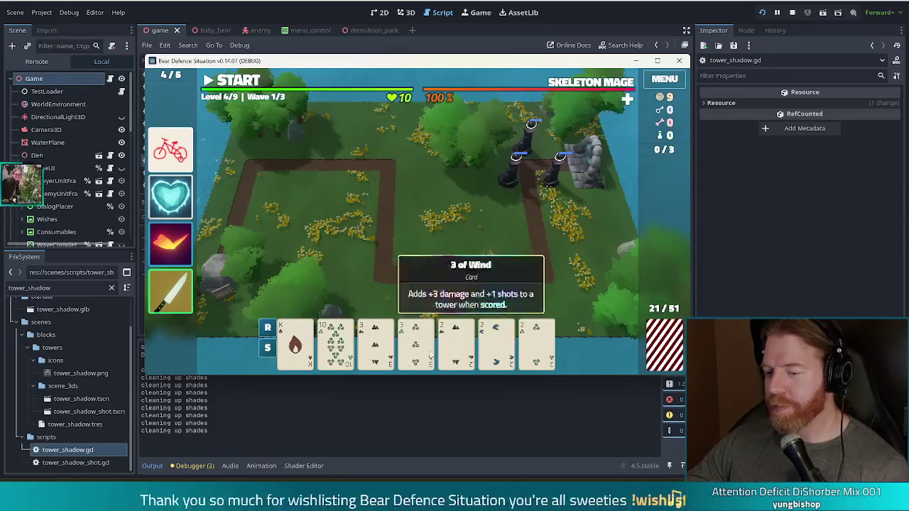
{"action": "left_click", "coordinate": [536, 349]}
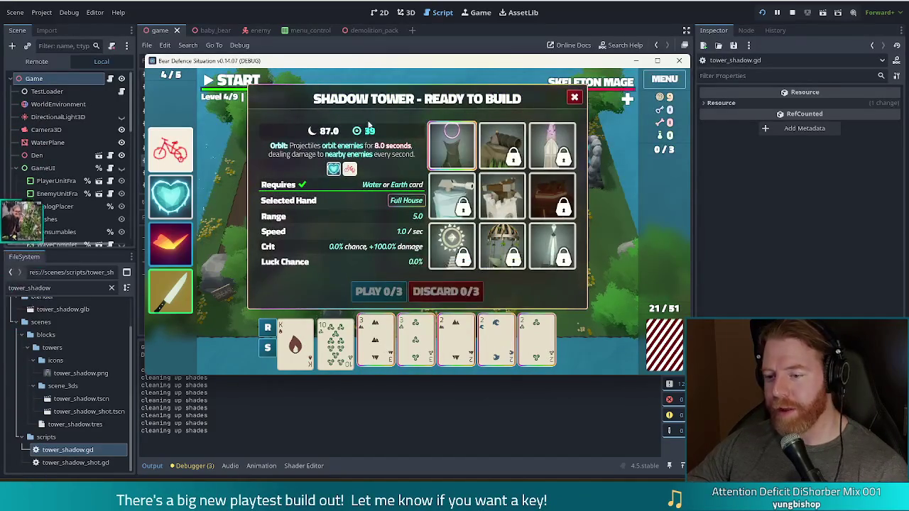
{"action": "key", "text": "Escape"}
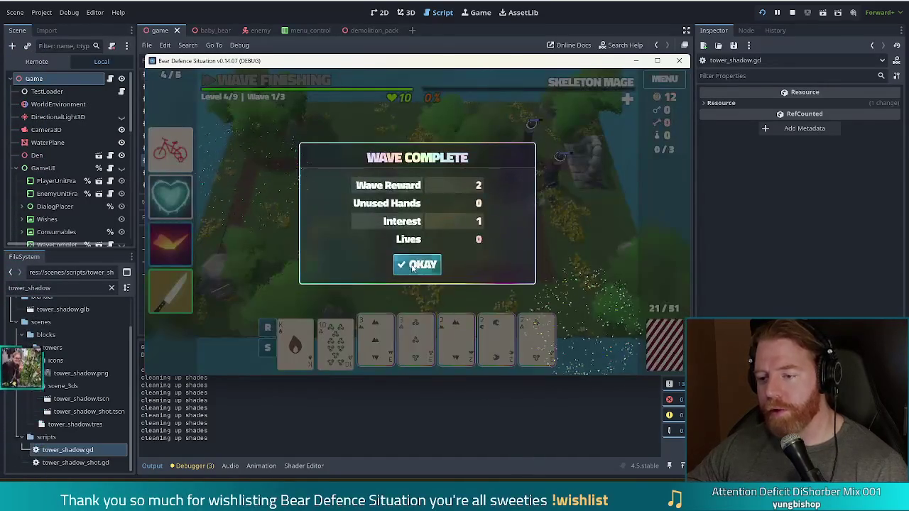
Clear the wave summary and place a Full House Shadow Tower below the existing towers
{"action": "left_click", "coordinate": [412, 267]}
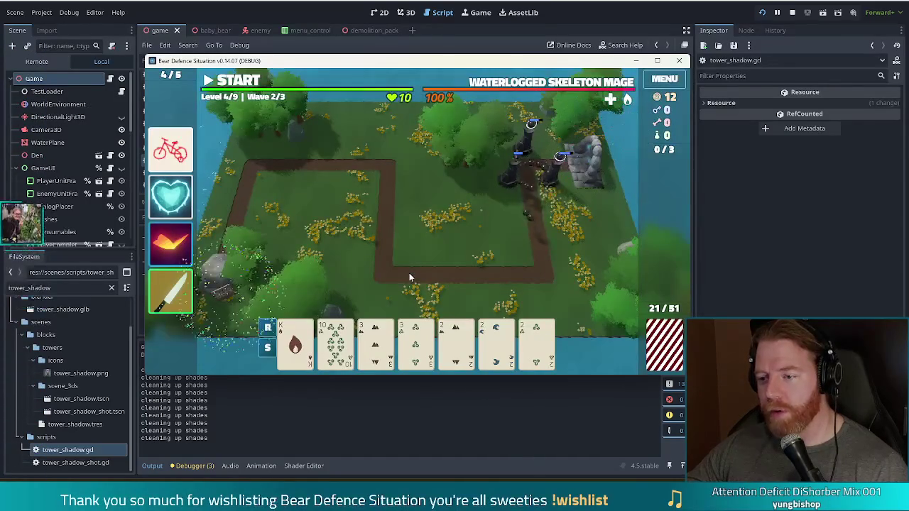
{"action": "left_click", "coordinate": [375, 347]}
{"action": "left_click", "coordinate": [415, 344]}
{"action": "left_click", "coordinate": [455, 345]}
{"action": "left_click", "coordinate": [496, 344]}
{"action": "left_click", "coordinate": [536, 344]}
{"action": "left_click", "coordinate": [375, 291]}
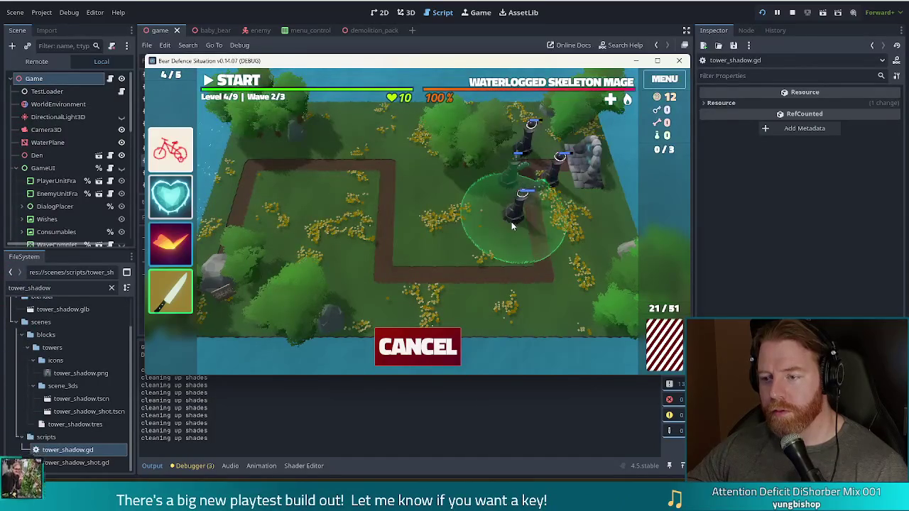
{"action": "left_click", "coordinate": [396, 347]}
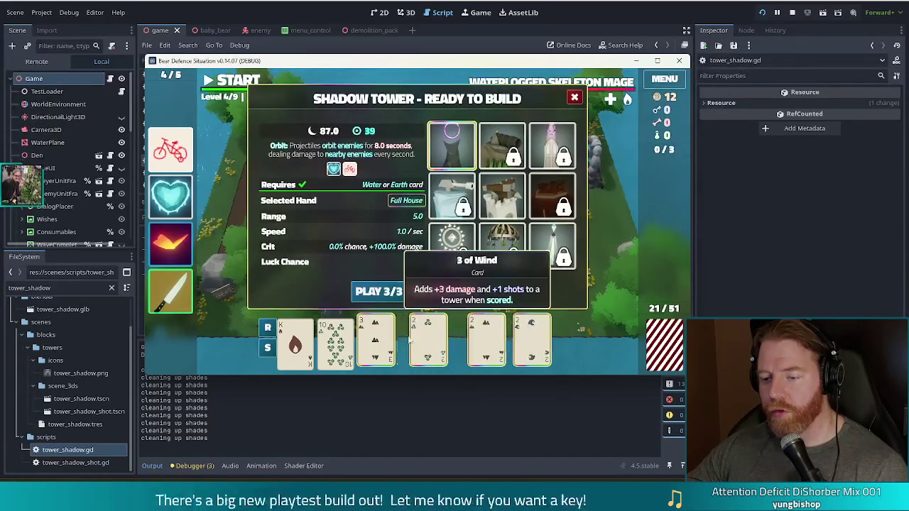
{"action": "left_click", "coordinate": [379, 291]}
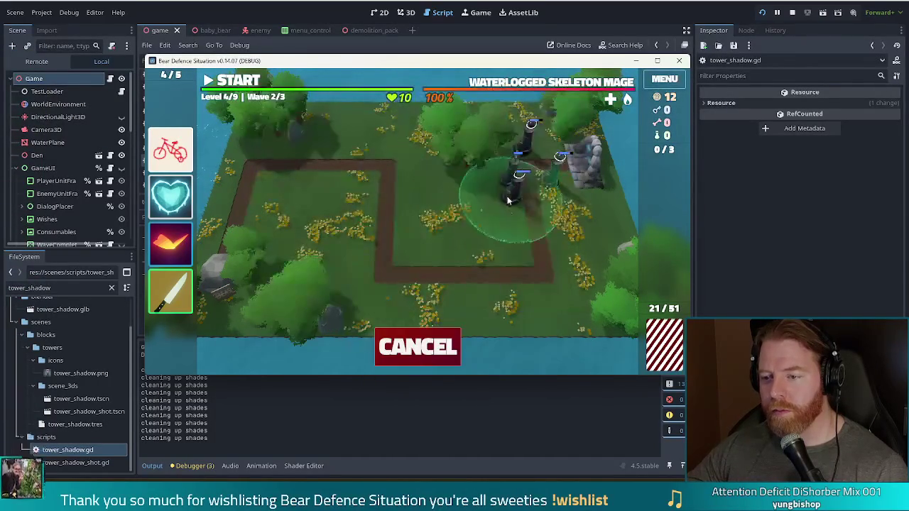
{"action": "left_click", "coordinate": [527, 196]}
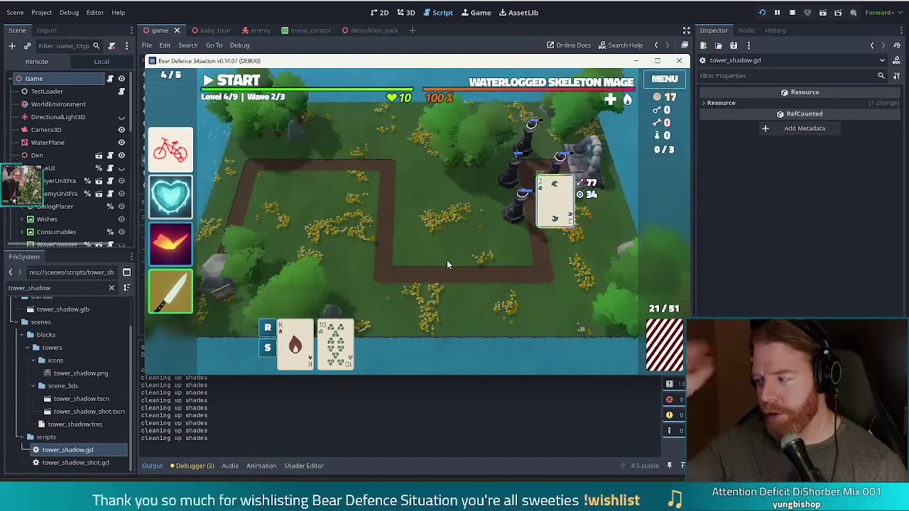
Build a two-pair Shadow Tower from Kings and 5s beside the path's right bend
{"action": "left_click", "coordinate": [267, 328]}
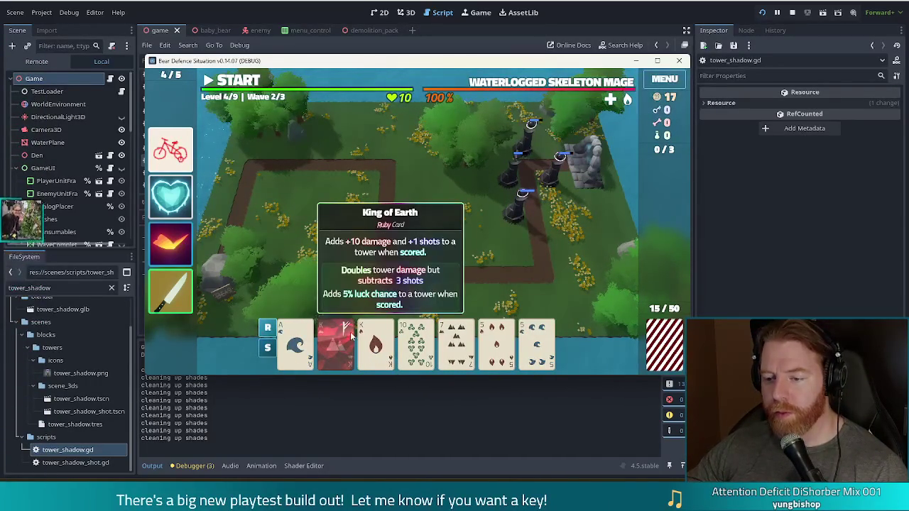
{"action": "left_click", "coordinate": [497, 347]}
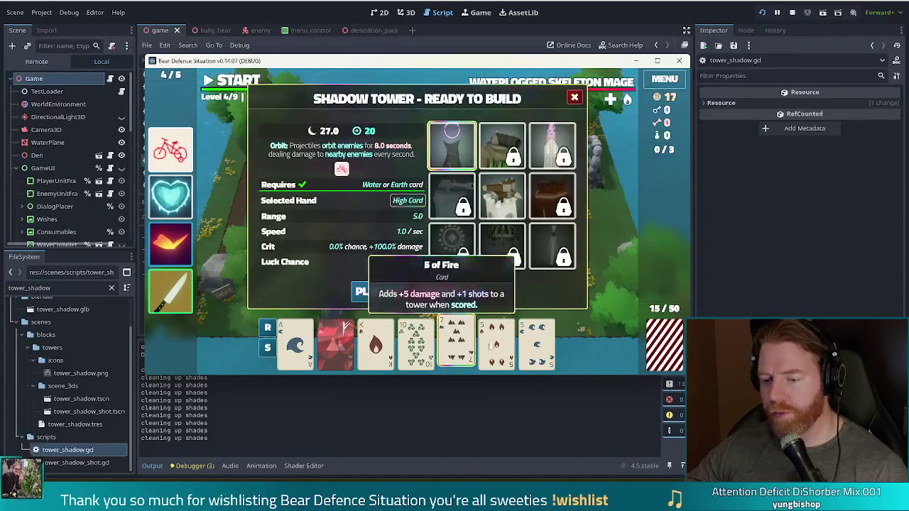
{"action": "left_click", "coordinate": [455, 346]}
{"action": "left_click", "coordinate": [335, 346]}
{"action": "left_click", "coordinate": [375, 346]}
{"action": "left_click", "coordinate": [496, 347]}
{"action": "left_click", "coordinate": [537, 347]}
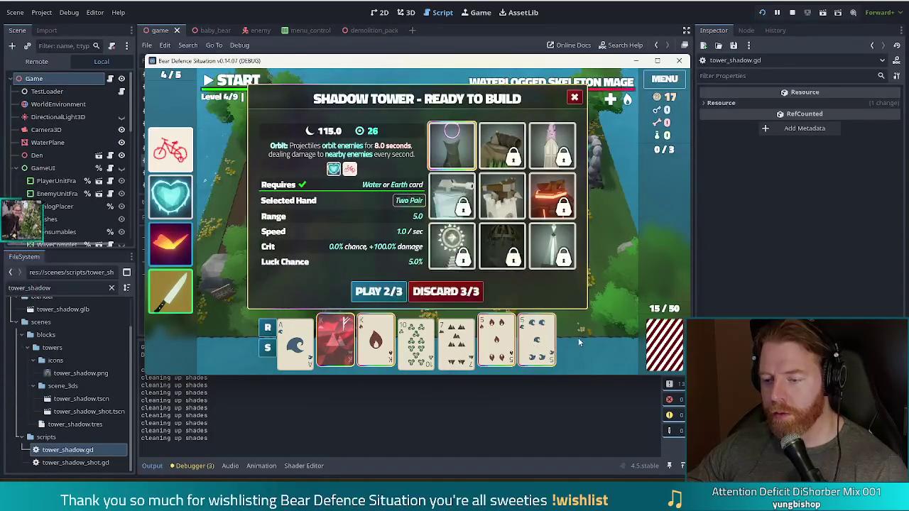
{"action": "left_click_drag", "start_coordinate": [335, 345], "coordinate": [536, 344]}
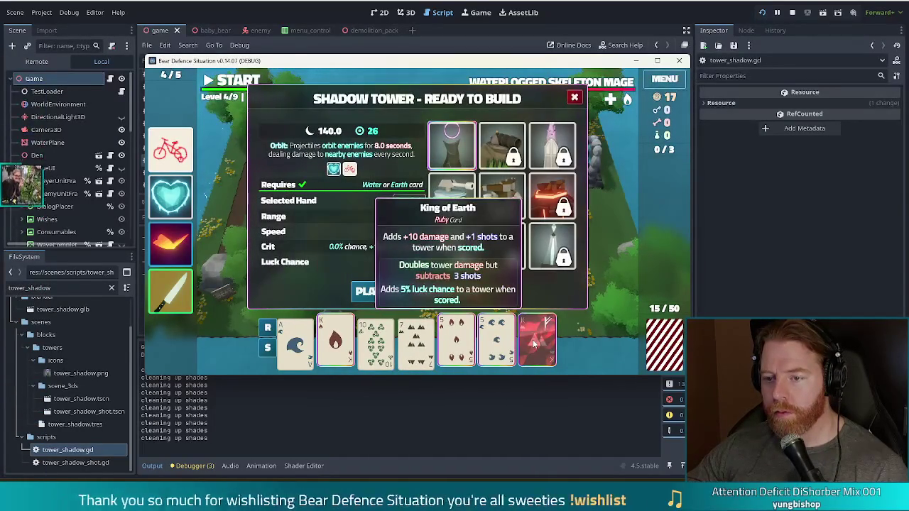
{"action": "left_click", "coordinate": [375, 291]}
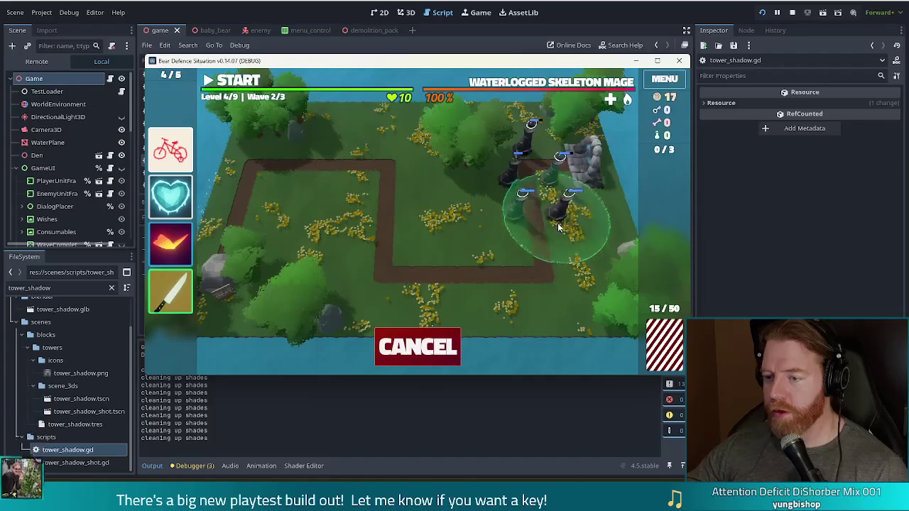
{"action": "left_click", "coordinate": [557, 223]}
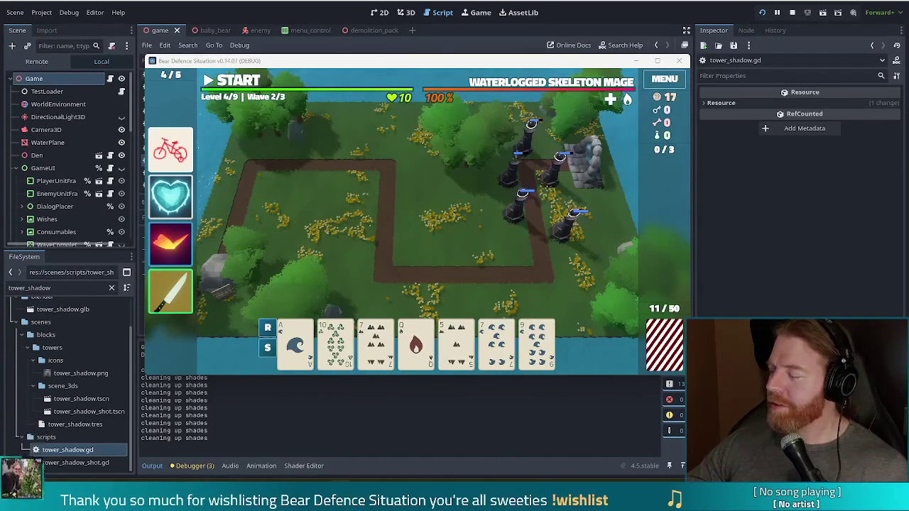
{"action": "key", "text": "s"}
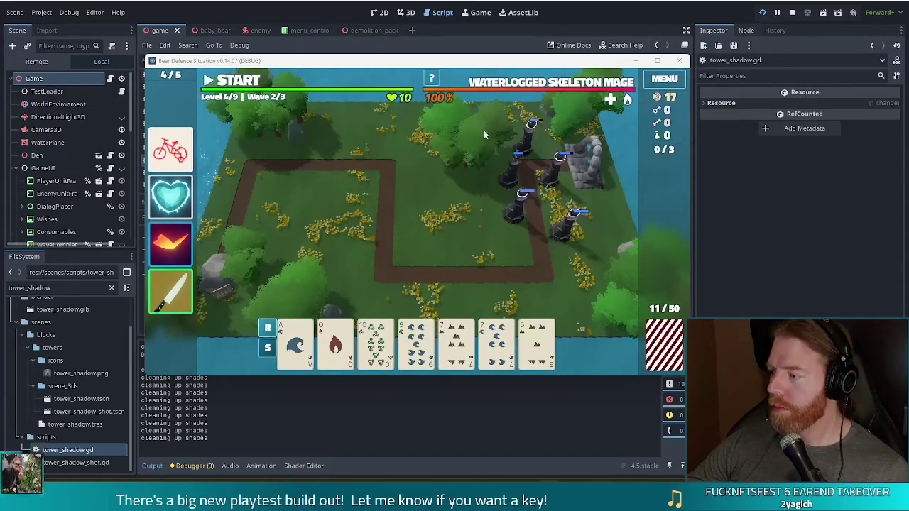
Discard the lone 9, then the pair of 7s, for fresh cards
{"action": "left_click", "coordinate": [415, 344]}
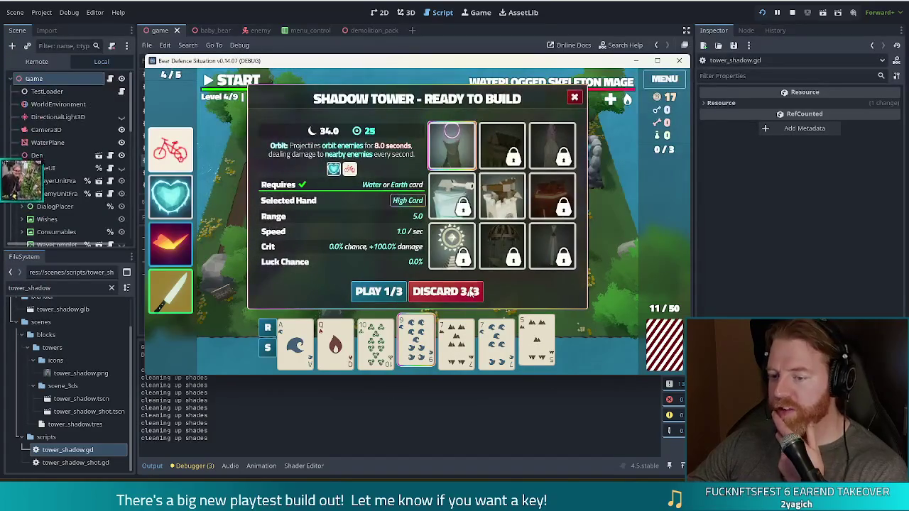
{"action": "left_click", "coordinate": [470, 291]}
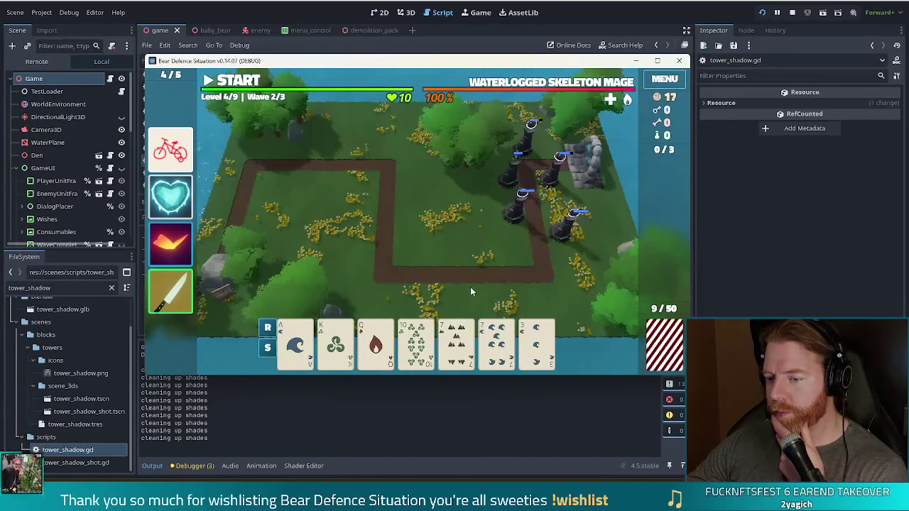
{"action": "left_click", "coordinate": [467, 343]}
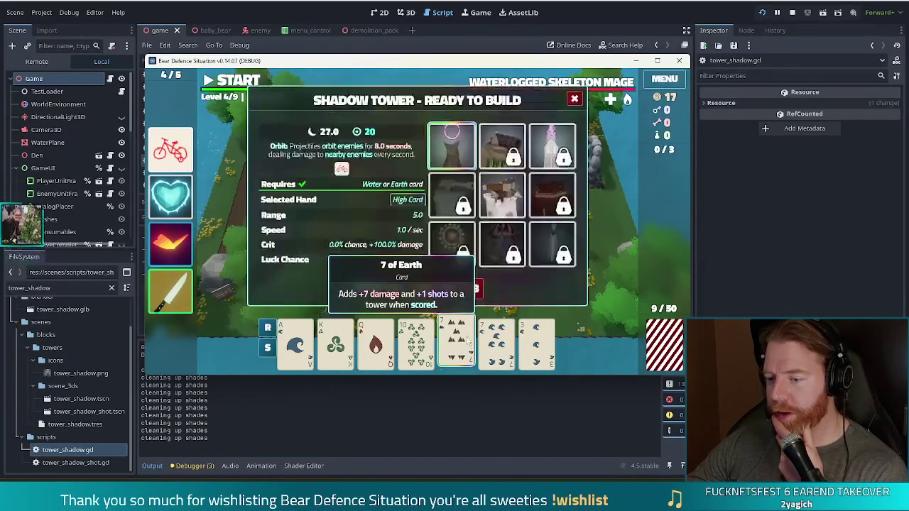
{"action": "left_click", "coordinate": [497, 342]}
{"action": "left_click", "coordinate": [458, 296]}
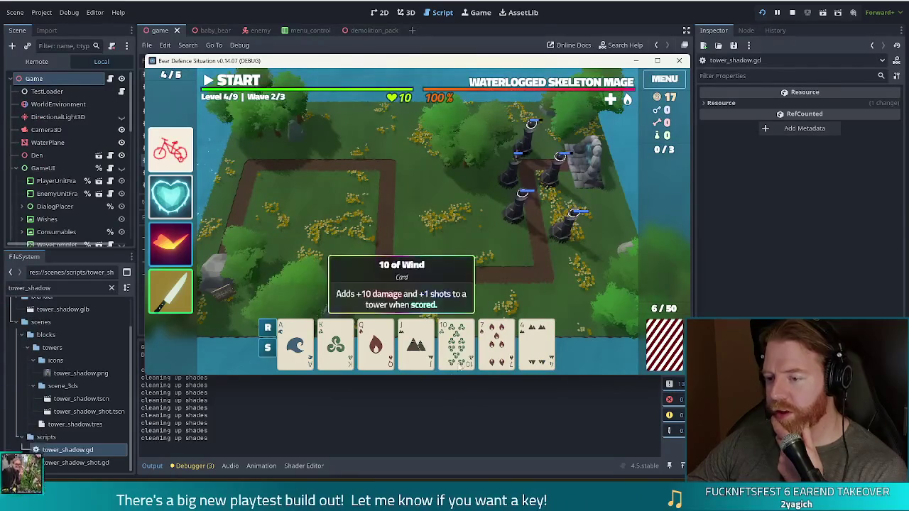
Play a 10-to-Ace straight as a Shadow Tower beside the path near the other towers
{"action": "left_click", "coordinate": [456, 343]}
{"action": "left_click", "coordinate": [416, 343]}
{"action": "left_click", "coordinate": [375, 343]}
{"action": "left_click", "coordinate": [335, 343]}
{"action": "left_click", "coordinate": [288, 343]}
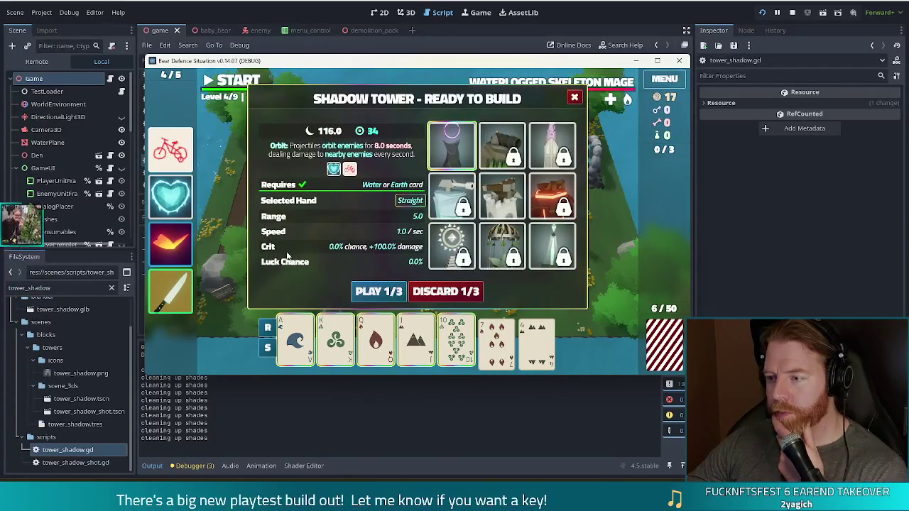
{"action": "left_click", "coordinate": [364, 290]}
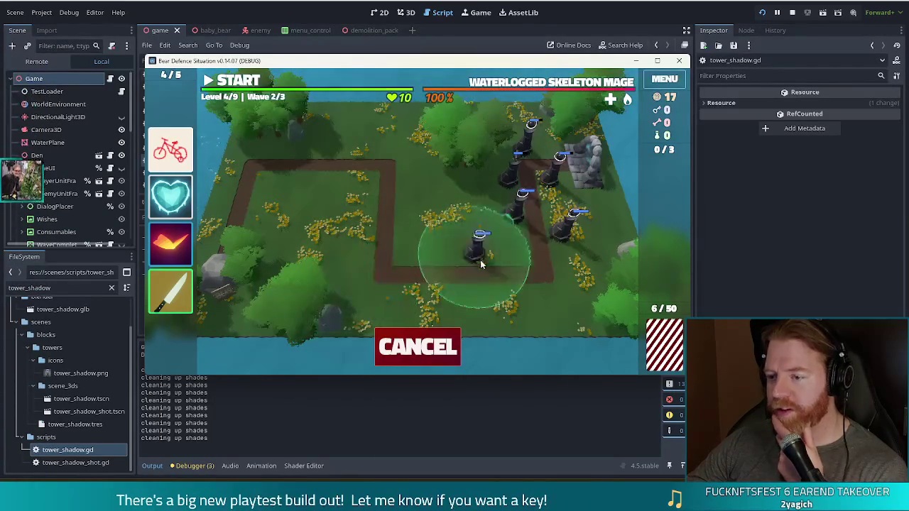
{"action": "left_click", "coordinate": [520, 260]}
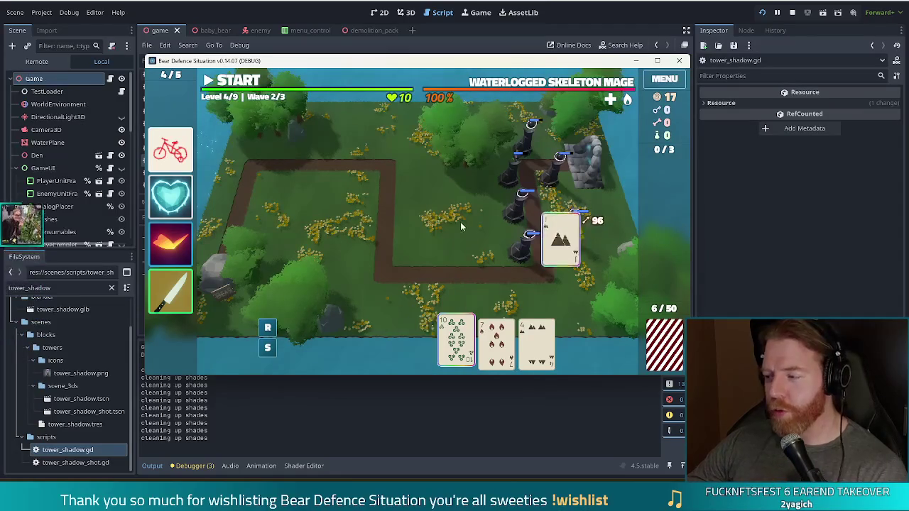
Clear wave 2, discard the 7 of Fire, and play the 6 of Fire as a Ballista Tower
{"action": "left_click", "coordinate": [246, 83]}
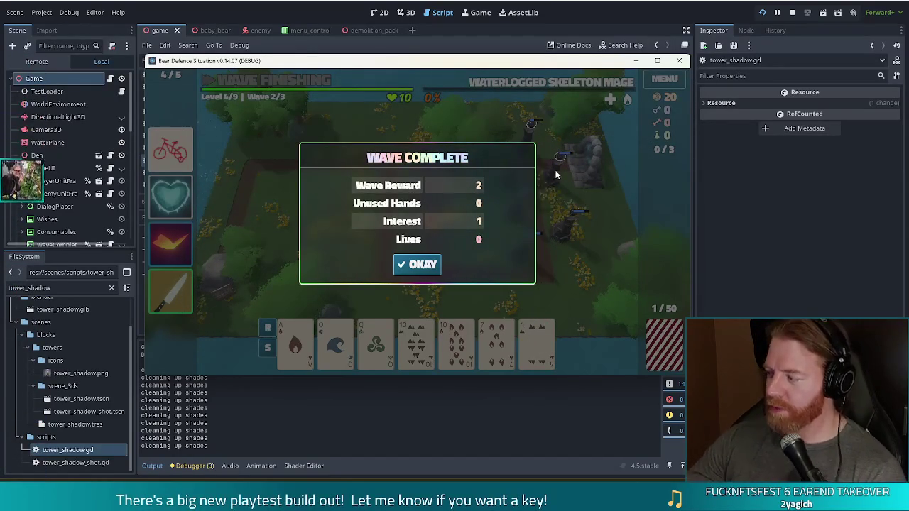
{"action": "left_click", "coordinate": [419, 267]}
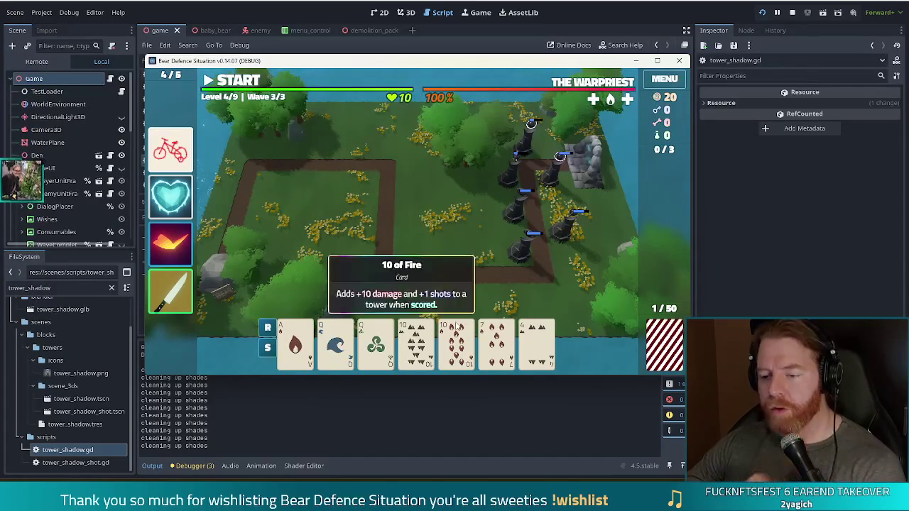
{"action": "mouse_move", "coordinate": [534, 337]}
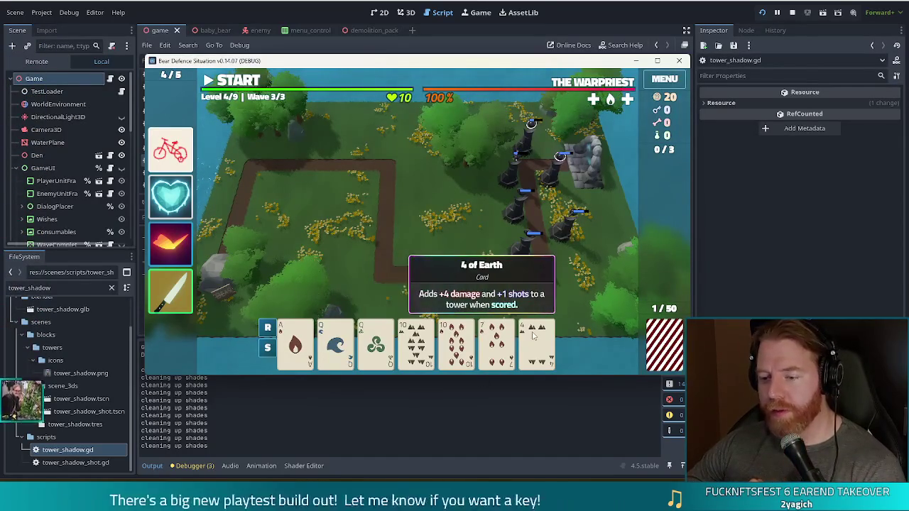
{"action": "left_click", "coordinate": [497, 347]}
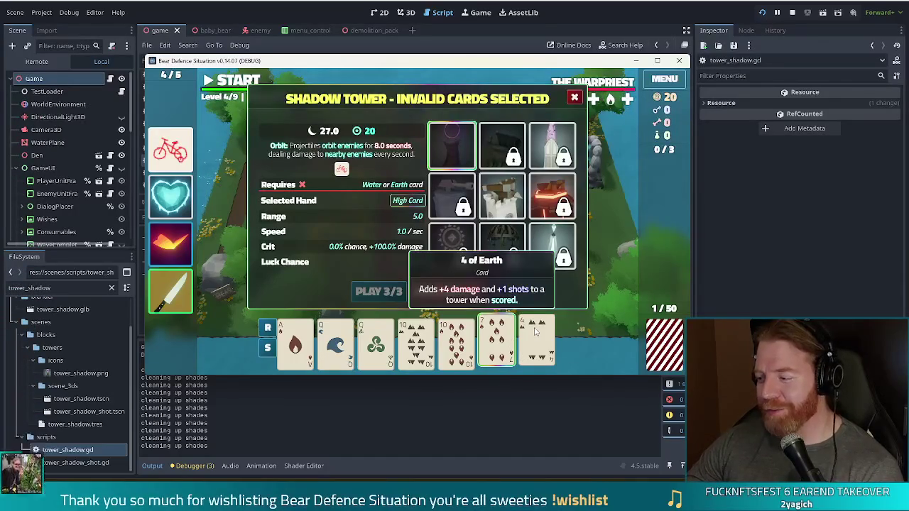
{"action": "left_click", "coordinate": [424, 297]}
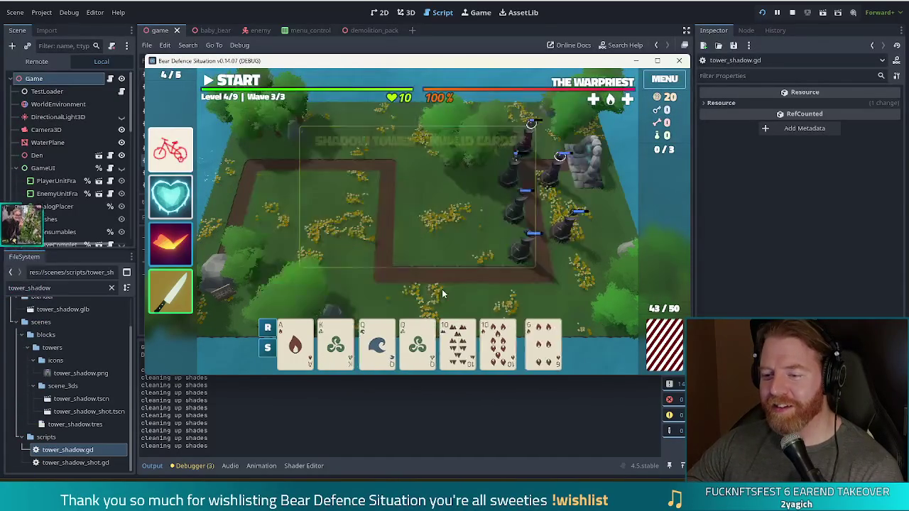
{"action": "left_click", "coordinate": [537, 346]}
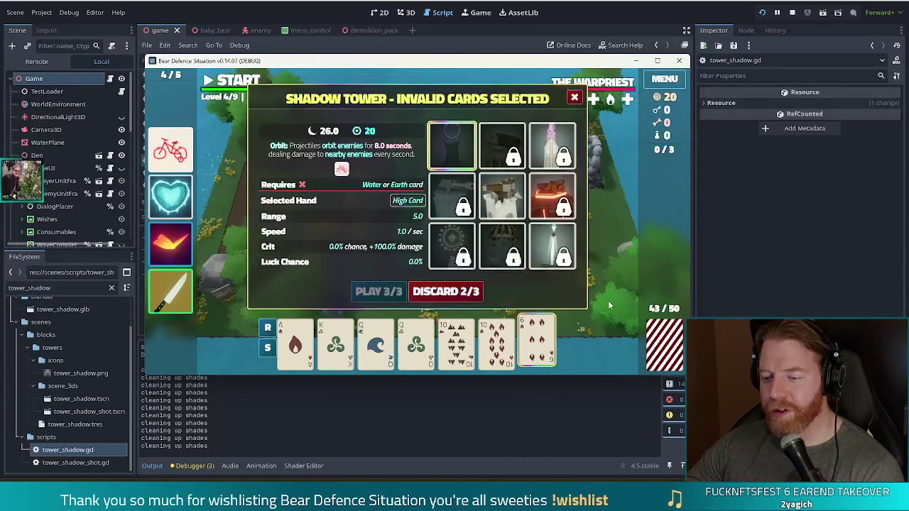
{"action": "left_click", "coordinate": [502, 196]}
{"action": "left_click", "coordinate": [378, 291]}
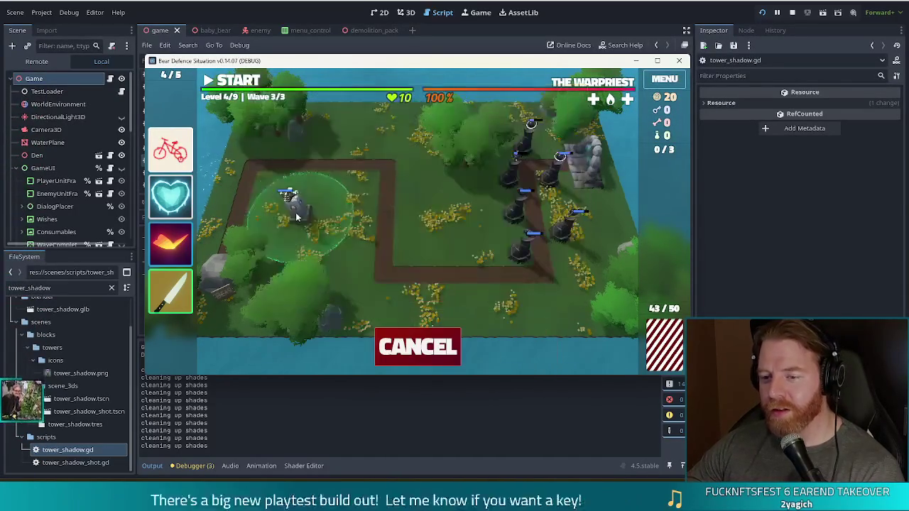
Place the Ballista at the top-left bend, pause, and build a Queens-and-10s tower inside the loop
{"action": "left_click", "coordinate": [364, 188]}
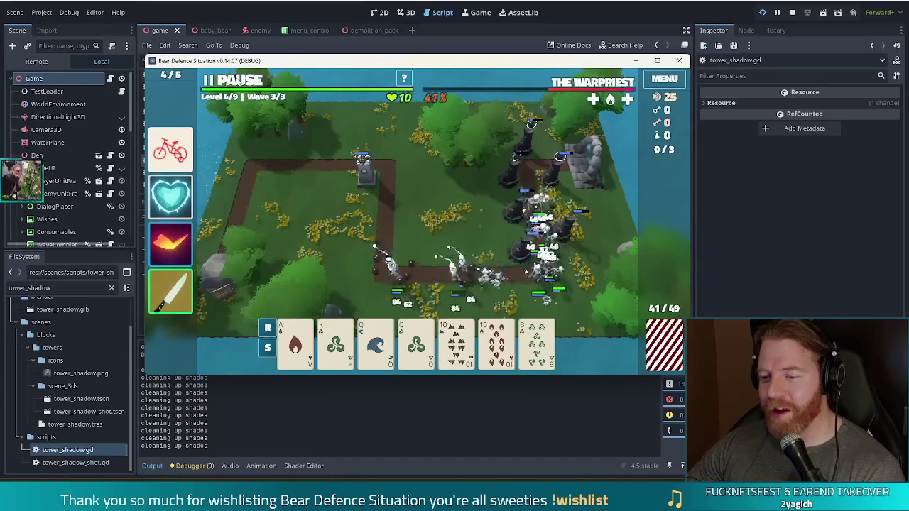
{"action": "left_click", "coordinate": [238, 81]}
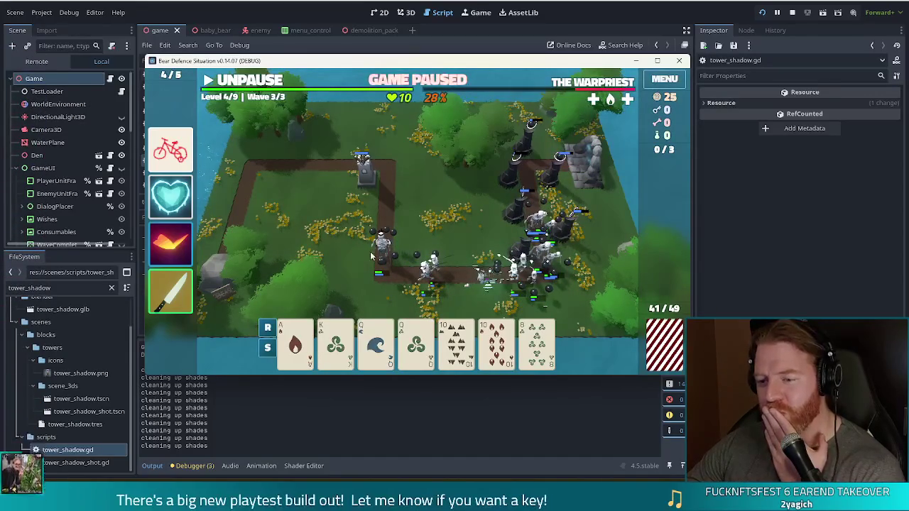
{"action": "left_click", "coordinate": [376, 342]}
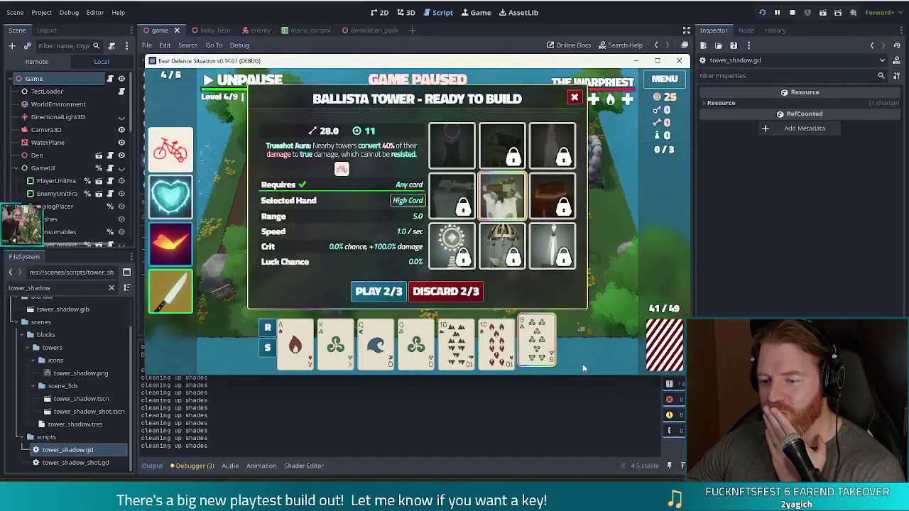
{"action": "left_click", "coordinate": [496, 344]}
{"action": "left_click", "coordinate": [456, 344]}
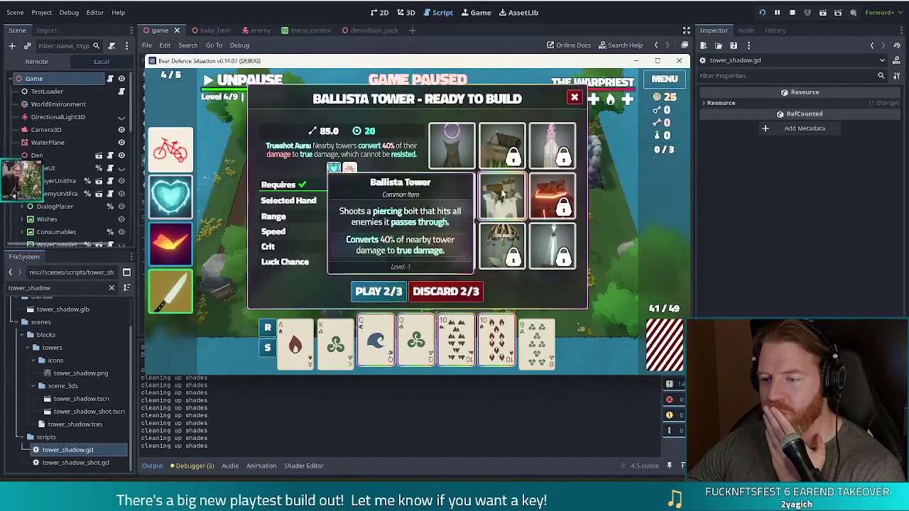
{"action": "left_click", "coordinate": [415, 345]}
{"action": "left_click", "coordinate": [384, 294]}
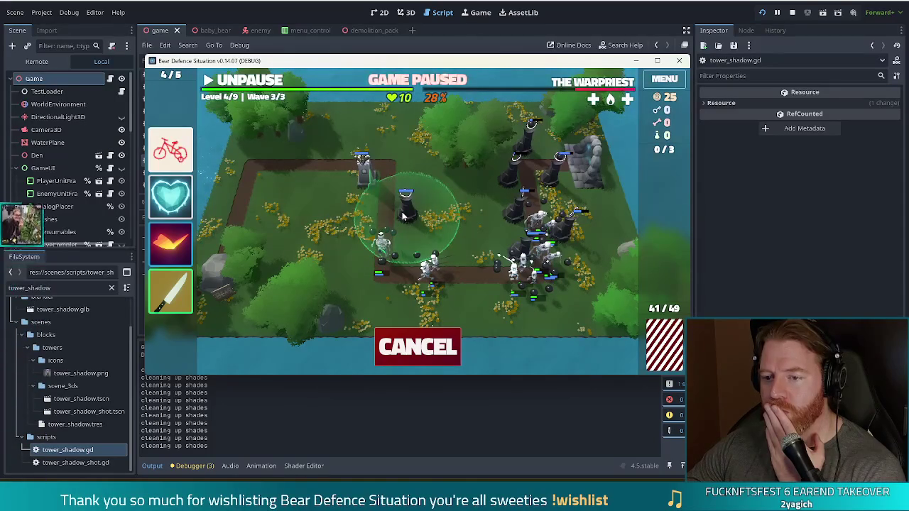
{"action": "left_click", "coordinate": [401, 214]}
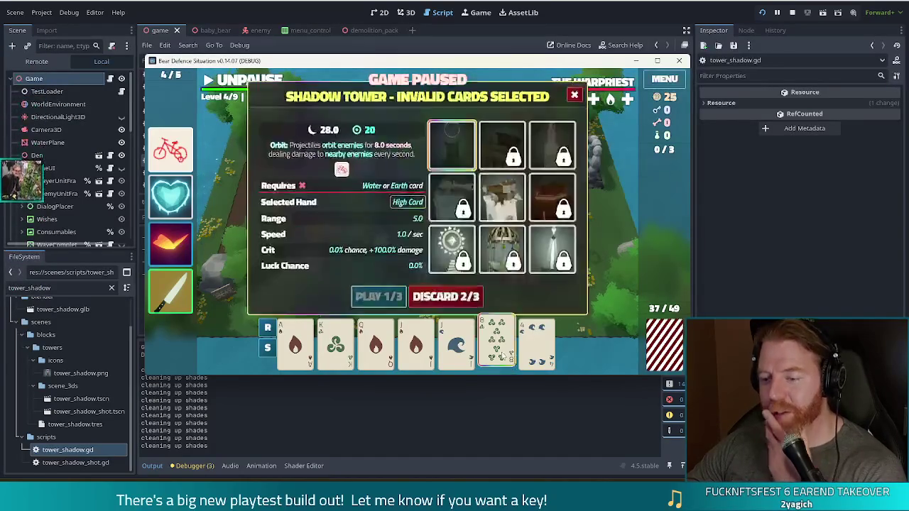
Discard two batches of cards for replacements while paused
{"action": "left_click", "coordinate": [465, 293]}
{"action": "left_click", "coordinate": [462, 291]}
{"action": "left_click", "coordinate": [454, 290]}
{"action": "left_click", "coordinate": [455, 290]}
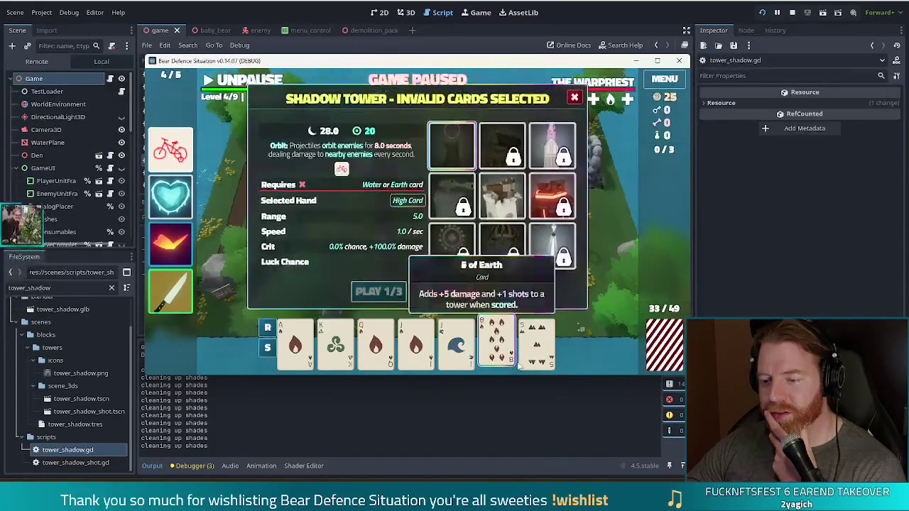
{"action": "left_click", "coordinate": [540, 362]}
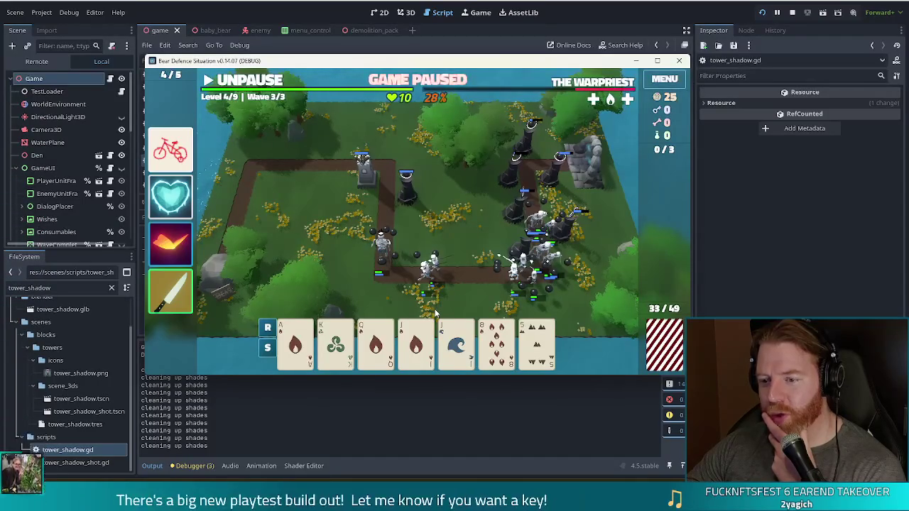
Try the Jack of Fire and Jack of Water pair, deselect them, and resume the wave
{"action": "left_click", "coordinate": [416, 345]}
{"action": "left_click", "coordinate": [456, 345]}
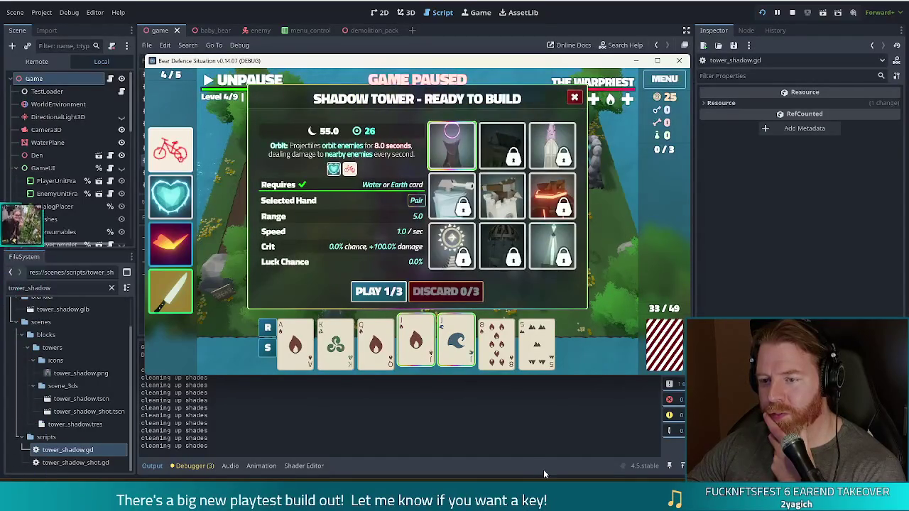
{"action": "left_click", "coordinate": [417, 359]}
{"action": "left_click", "coordinate": [456, 362]}
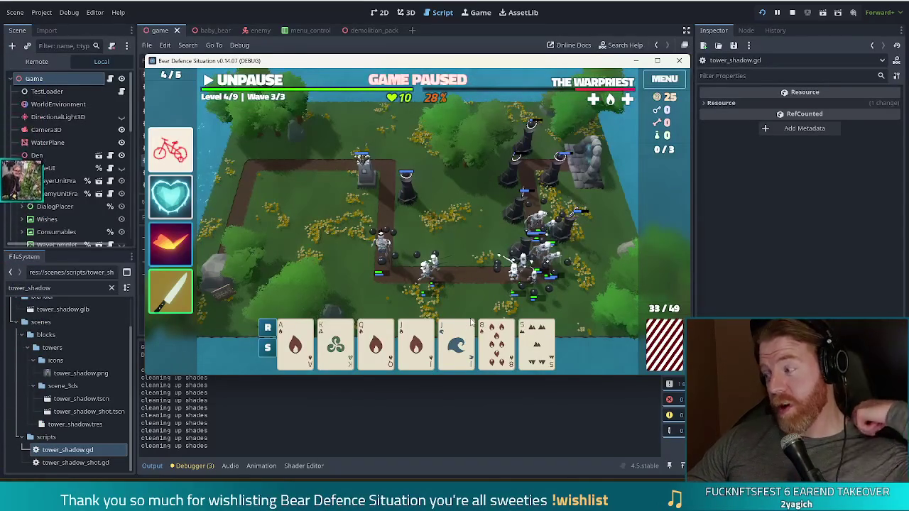
{"action": "mouse_move", "coordinate": [410, 357]}
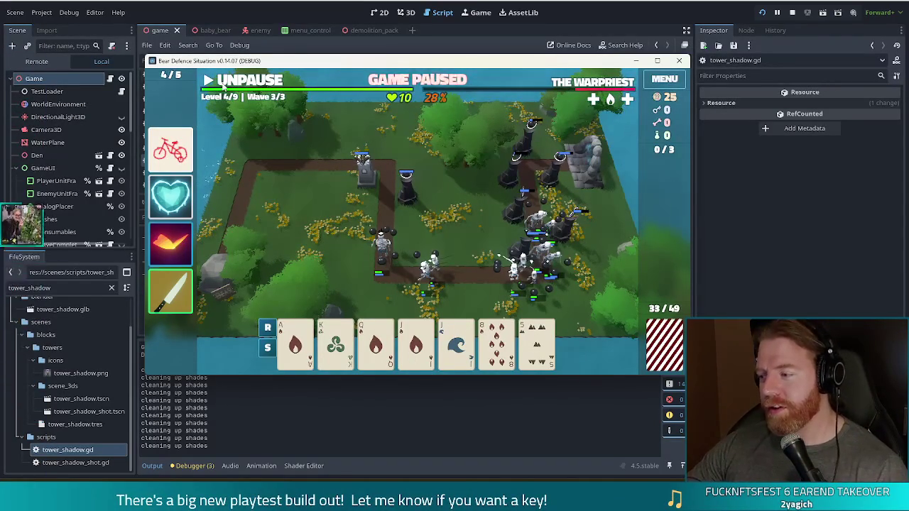
{"action": "left_click", "coordinate": [244, 80]}
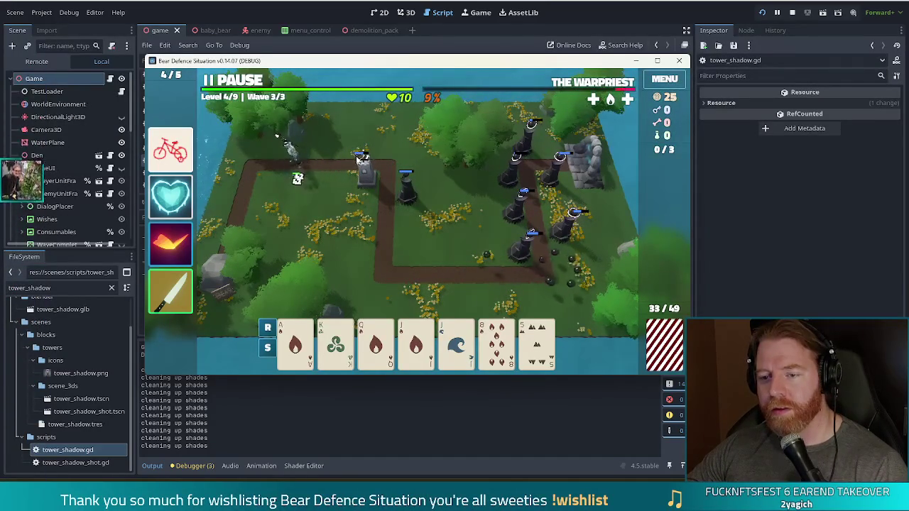
Pause briefly, then resume with Space so wave 3/3 runs to the Wave Complete summary
{"action": "left_click", "coordinate": [234, 80]}
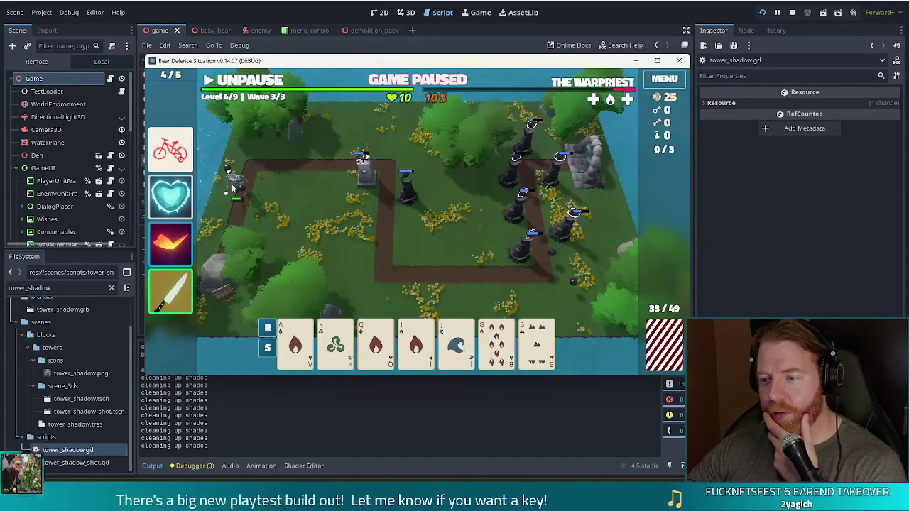
{"action": "key", "text": "space"}
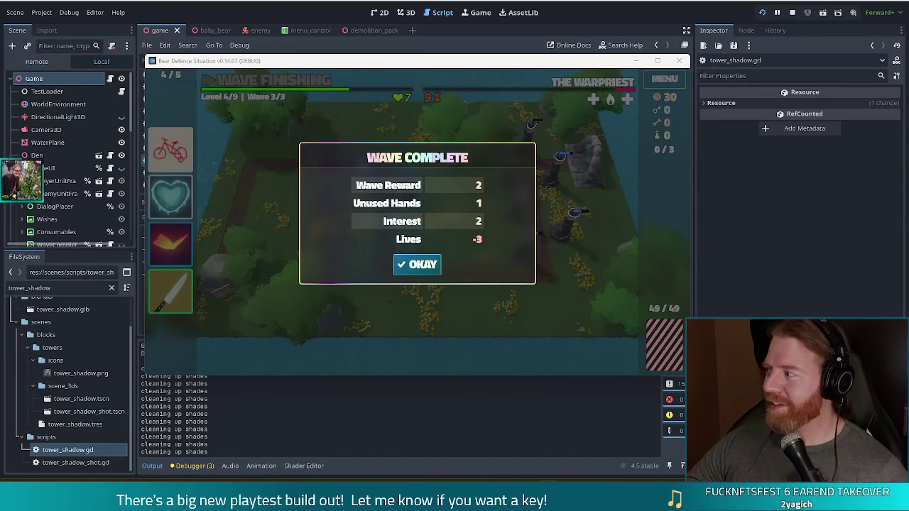
Dismiss the Wave Complete summary and upgrade the Shadow Tower with the Luck Chance bonus
{"action": "left_click", "coordinate": [419, 264]}
{"action": "left_click", "coordinate": [420, 264]}
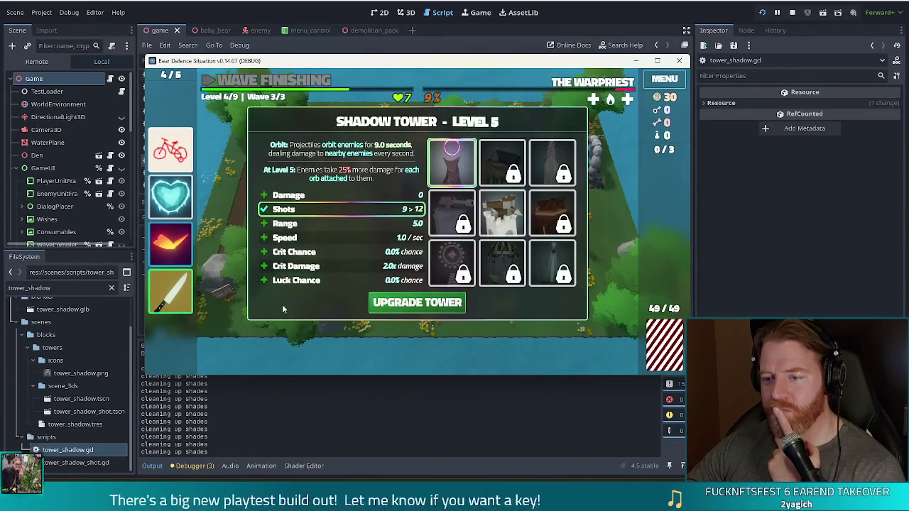
{"action": "mouse_move", "coordinate": [485, 176]}
{"action": "mouse_move", "coordinate": [509, 152]}
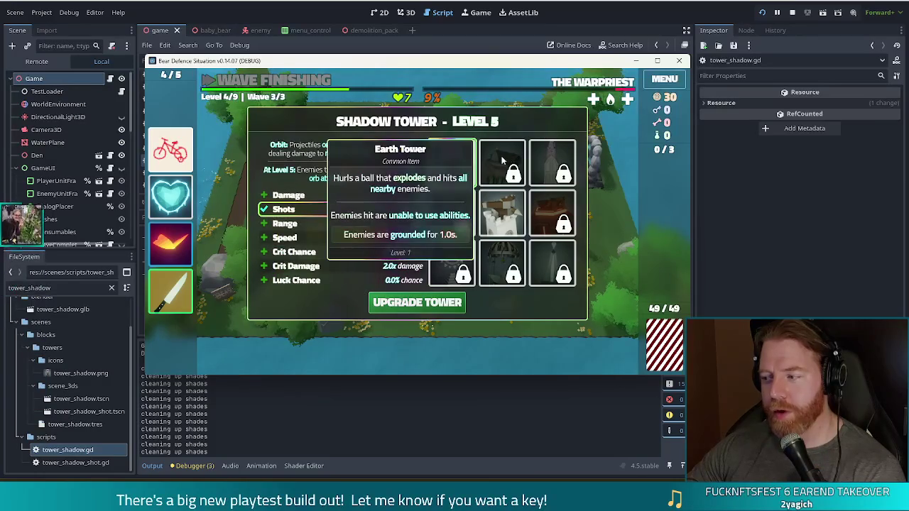
{"action": "left_click", "coordinate": [322, 196]}
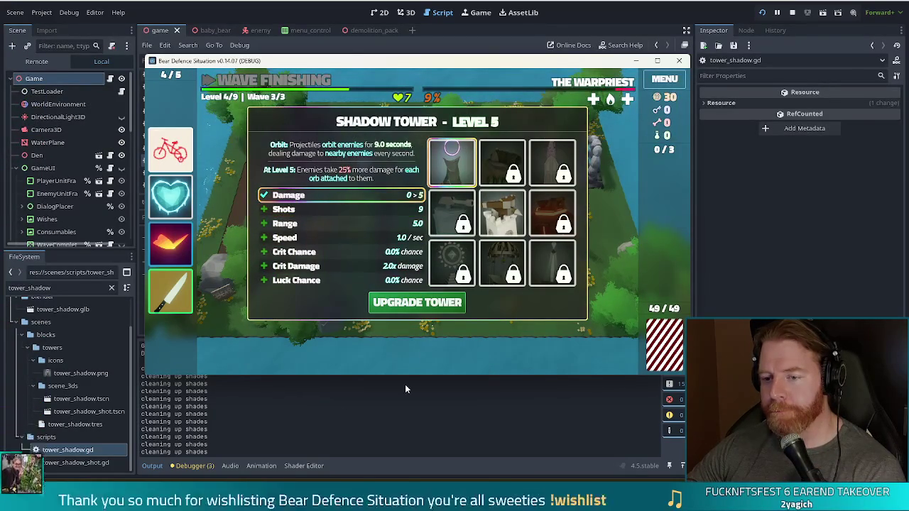
{"action": "left_click", "coordinate": [319, 281]}
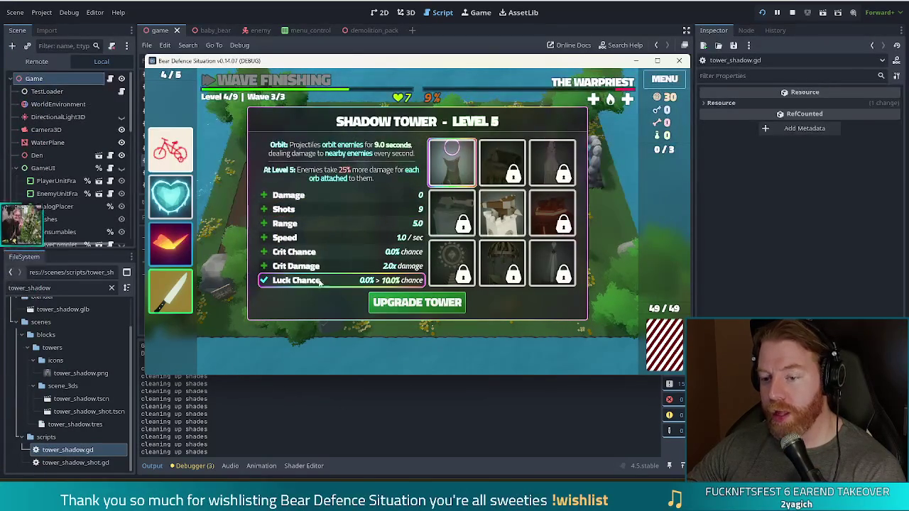
{"action": "left_click", "coordinate": [429, 304]}
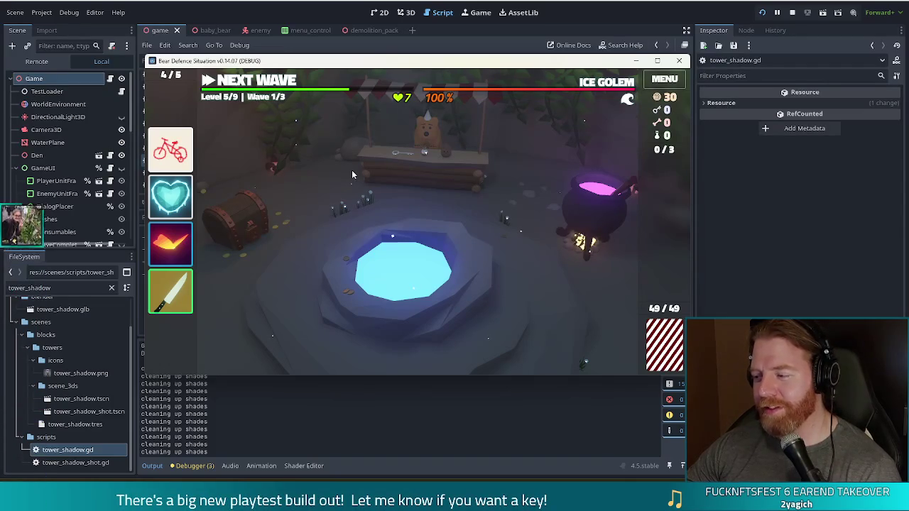
Throw gold into the wishing well and take the Skyline wish
{"action": "left_click", "coordinate": [466, 208]}
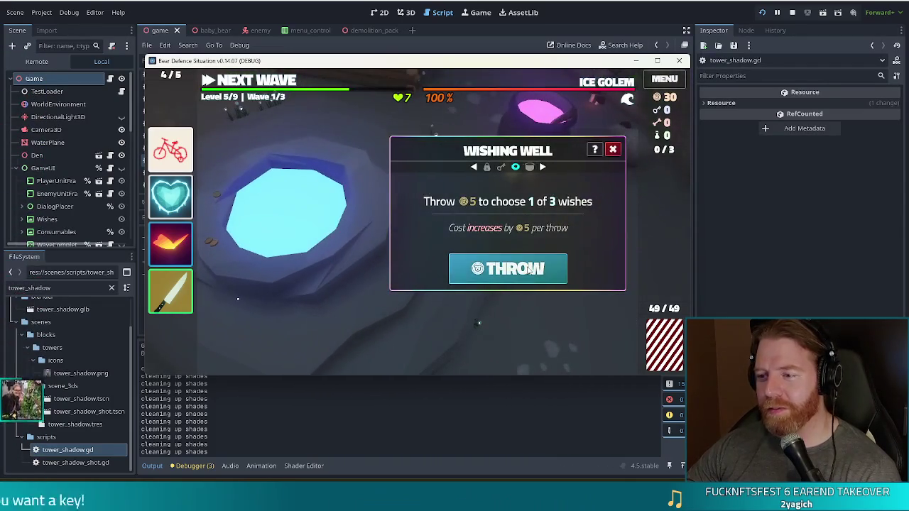
{"action": "left_click", "coordinate": [528, 270]}
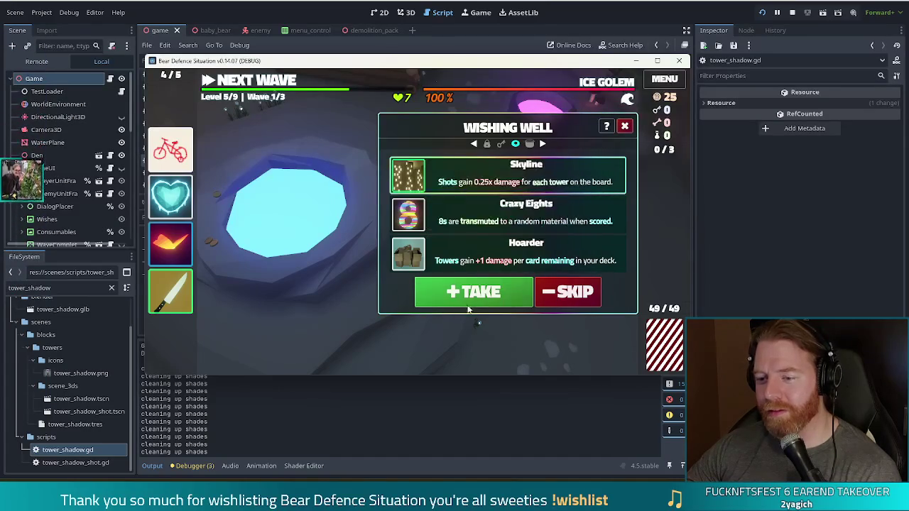
{"action": "left_click", "coordinate": [480, 292]}
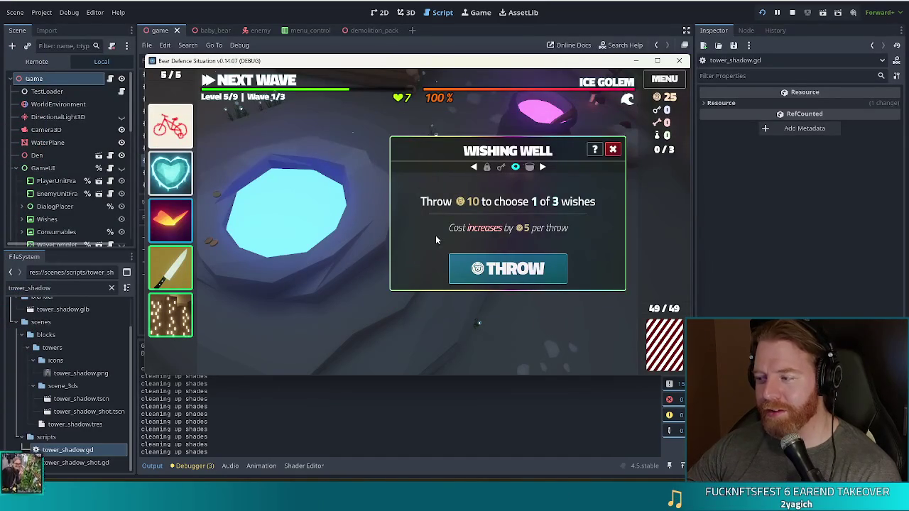
{"action": "left_click", "coordinate": [612, 149]}
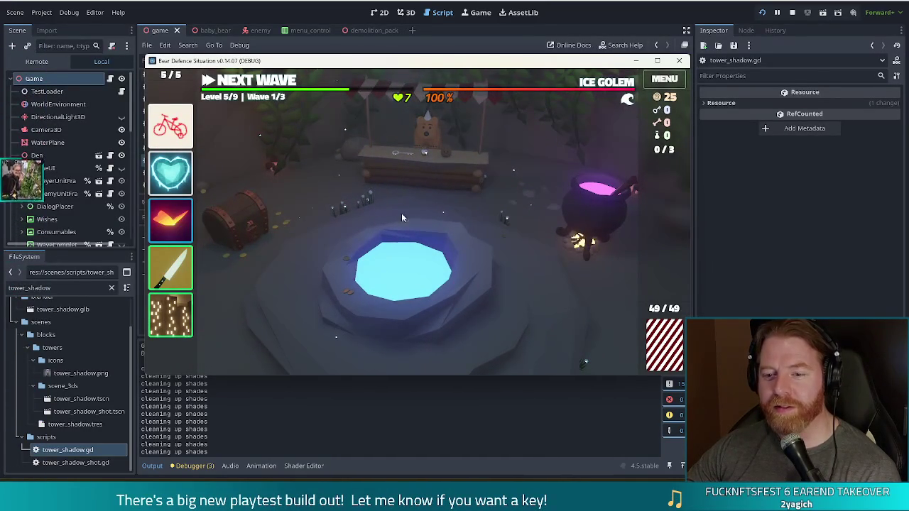
Buy the Key from the bear's shop
{"action": "left_click", "coordinate": [437, 171]}
{"action": "left_click", "coordinate": [431, 174]}
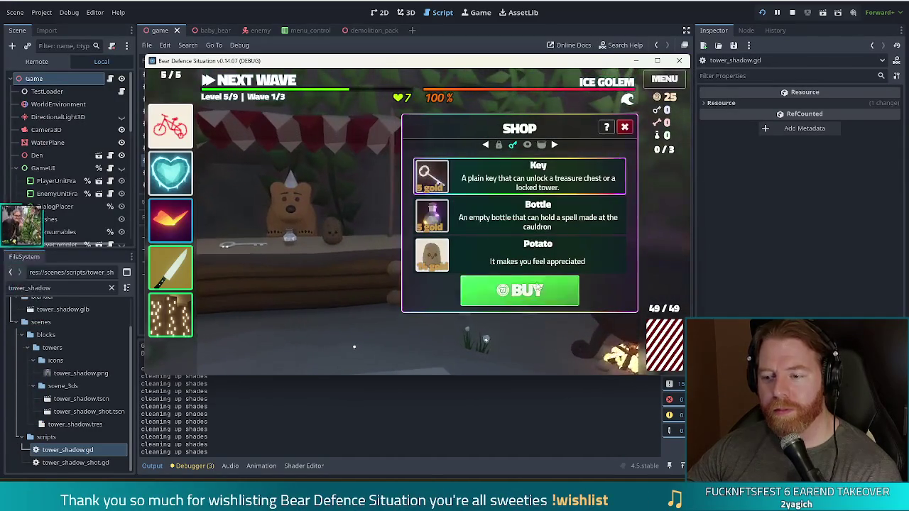
{"action": "left_click", "coordinate": [519, 289]}
{"action": "left_click", "coordinate": [624, 127]}
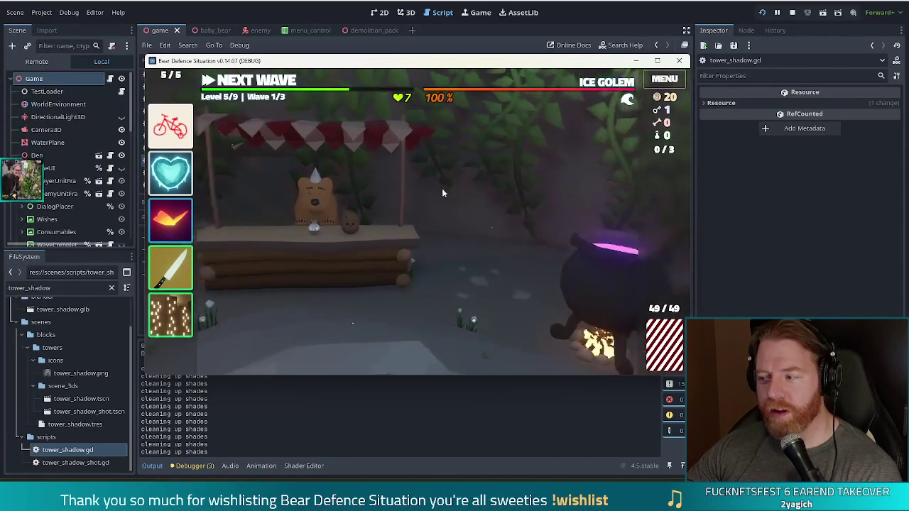
Unlock the treasure chest with the key and add the Queen of Earth to the deck
{"action": "left_click", "coordinate": [306, 205]}
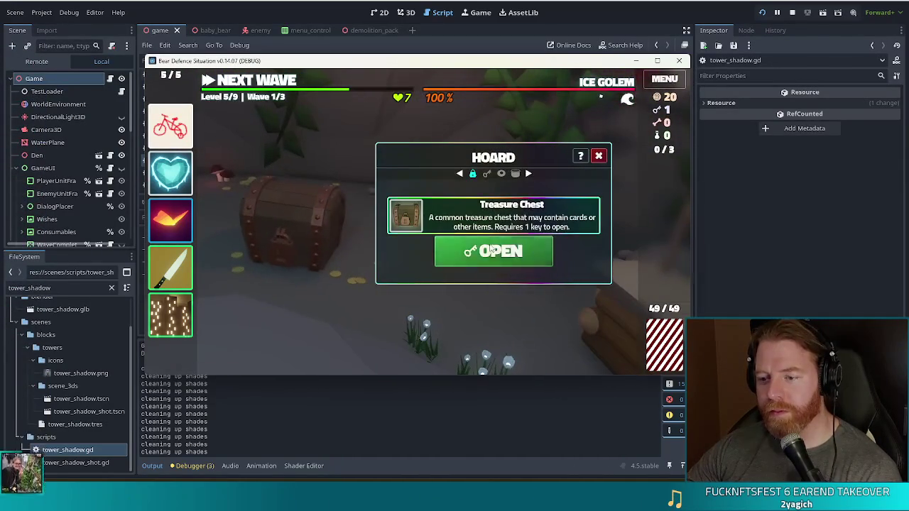
{"action": "left_click", "coordinate": [490, 252]}
{"action": "left_click", "coordinate": [470, 215]}
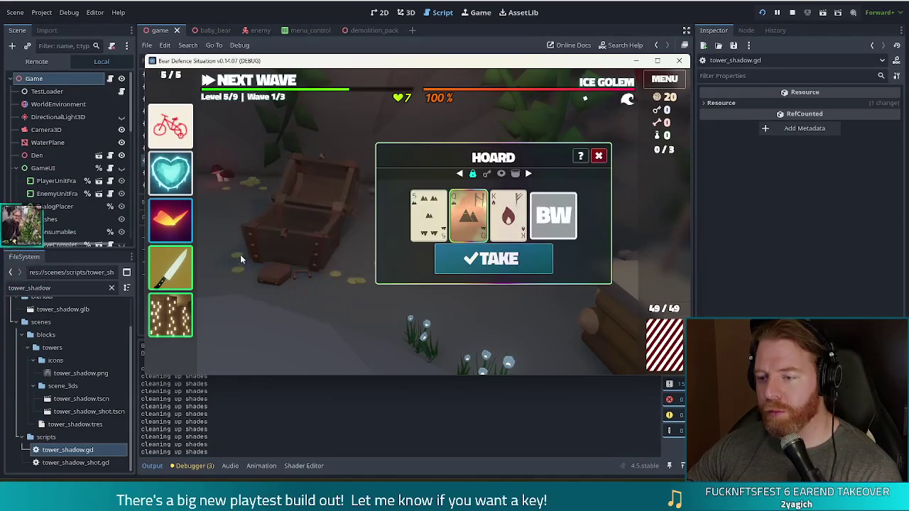
{"action": "left_click", "coordinate": [516, 263]}
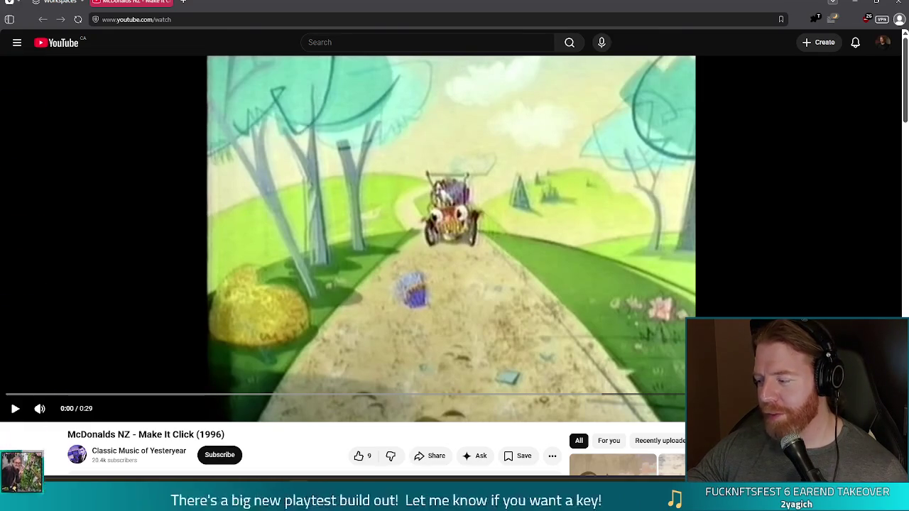
Watch the Make It Click advert to the end, then close the browser
{"action": "left_click", "coordinate": [460, 324]}
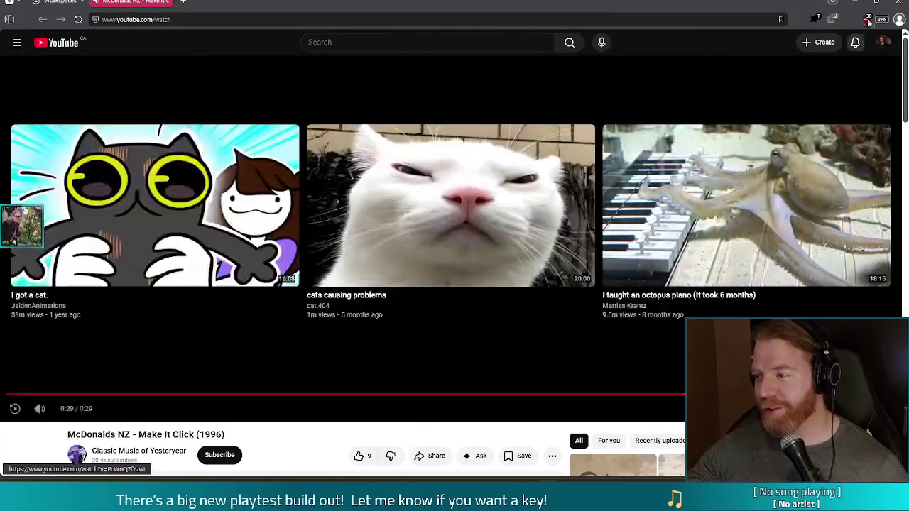
{"action": "left_click", "coordinate": [898, 3]}
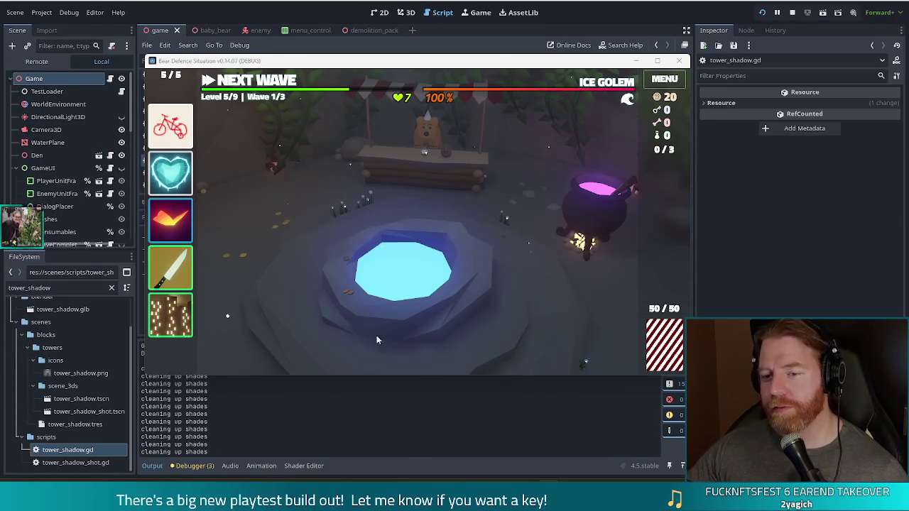
Open the level 5 wishing well, offering 3 wishes for 10 gold
{"action": "left_click", "coordinate": [458, 257]}
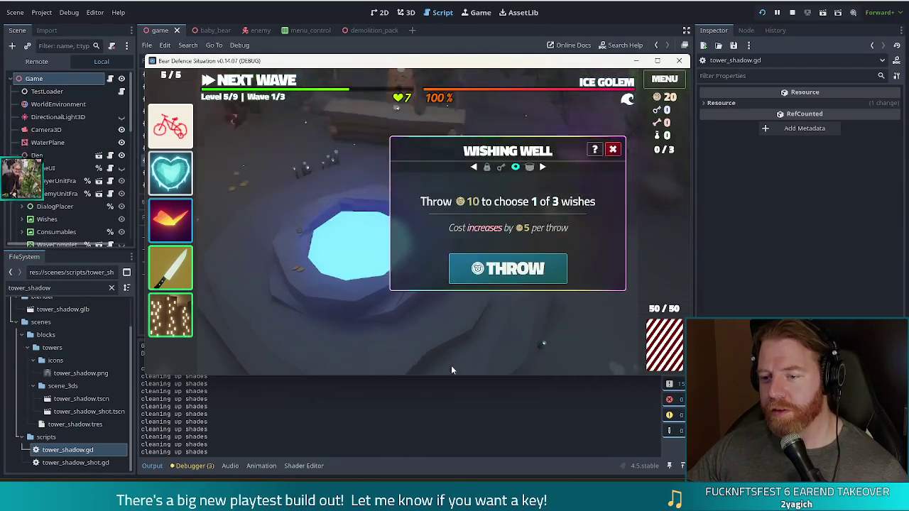
Throw 10 gold into the well and pick Diamond Hands from the three wishes
{"action": "left_click", "coordinate": [490, 268]}
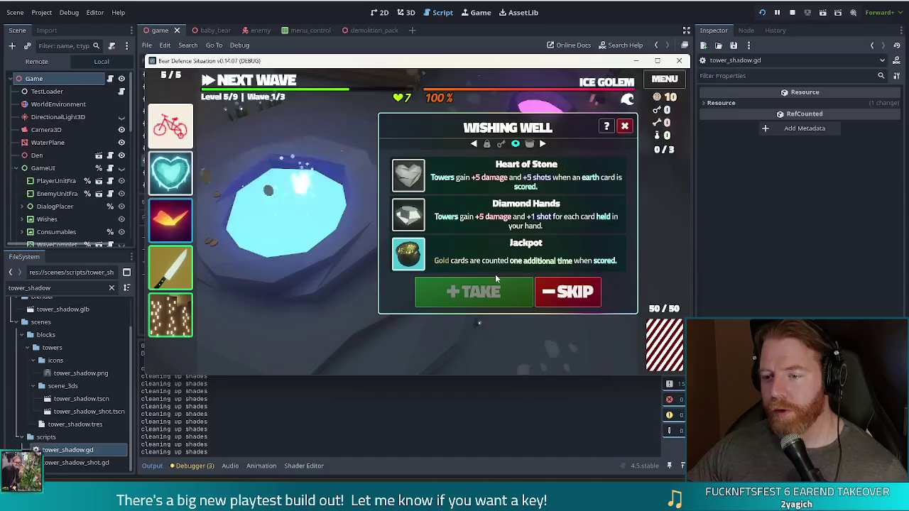
{"action": "left_click", "coordinate": [458, 215]}
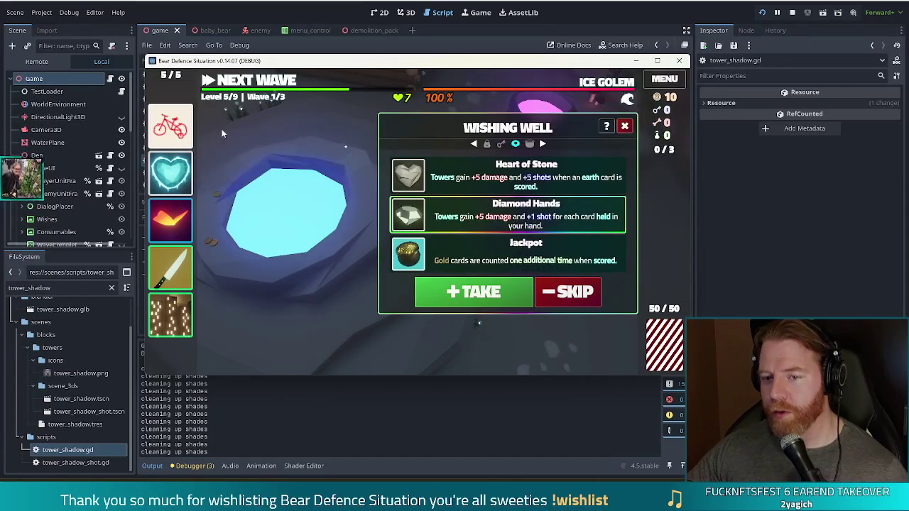
{"action": "mouse_move", "coordinate": [183, 130]}
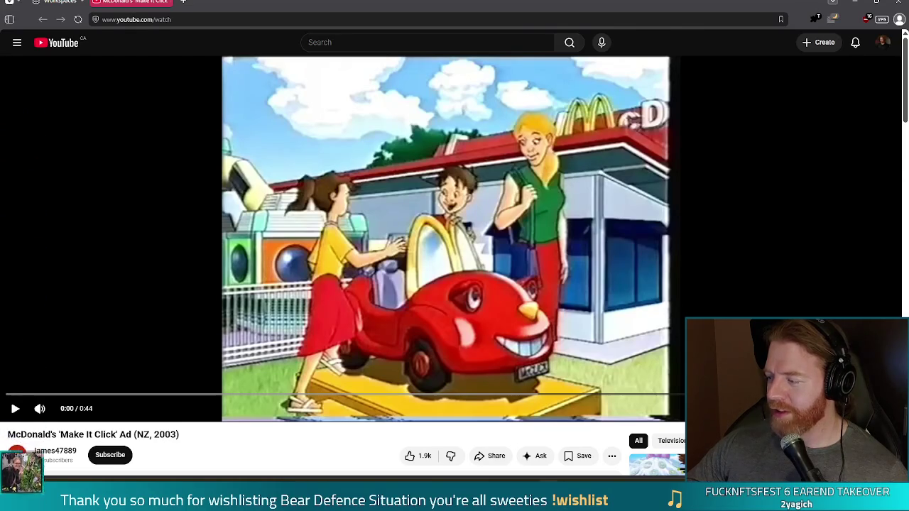
Play the 2003 Make It Click ad at lower volume, then open an end-screen suggestion
{"action": "left_click", "coordinate": [418, 253]}
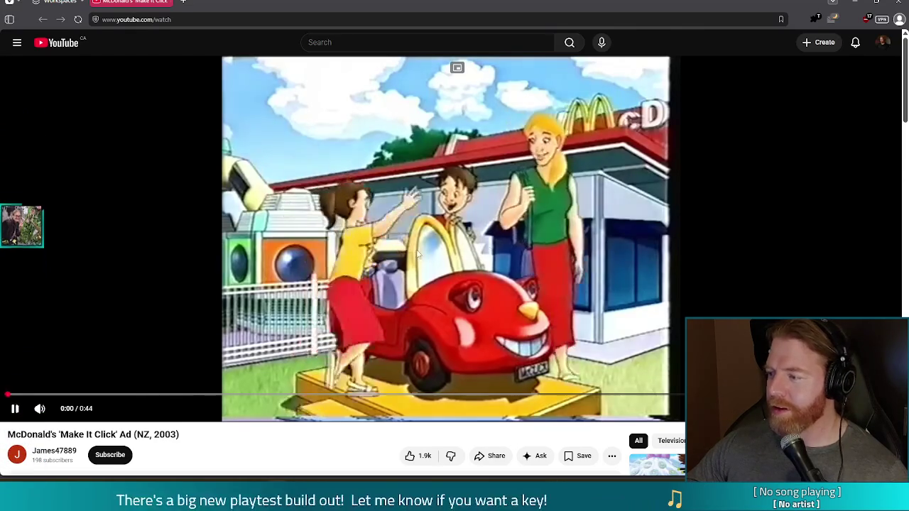
{"action": "key", "text": "XF86AudioLowerVolume"}
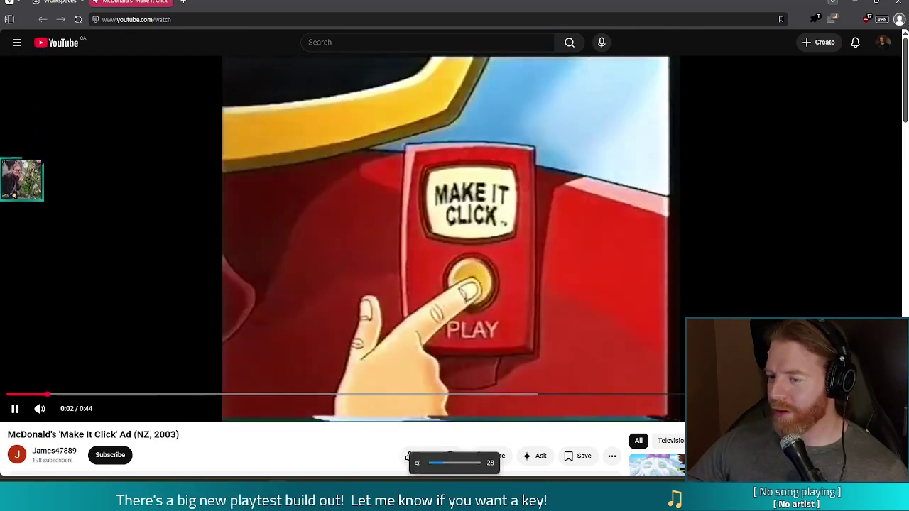
{"action": "key", "text": "XF86AudioLowerVolume"}
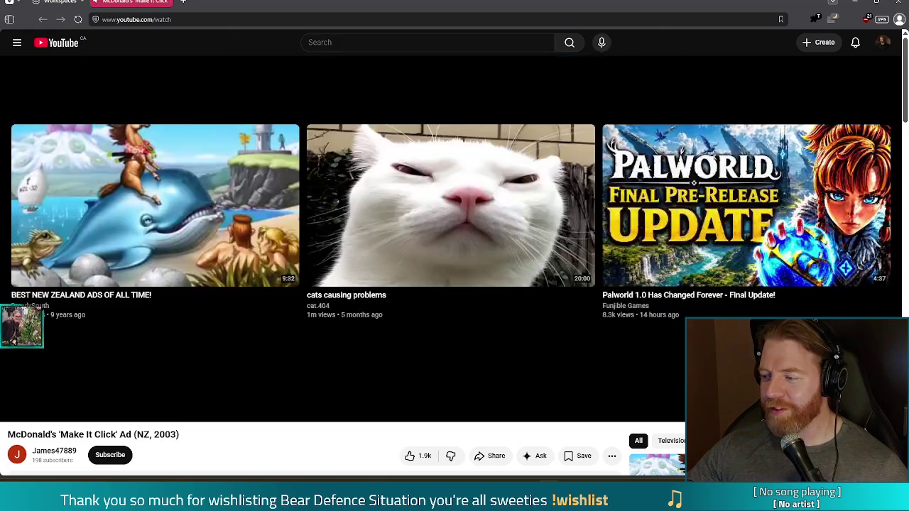
{"action": "left_click", "coordinate": [354, 246]}
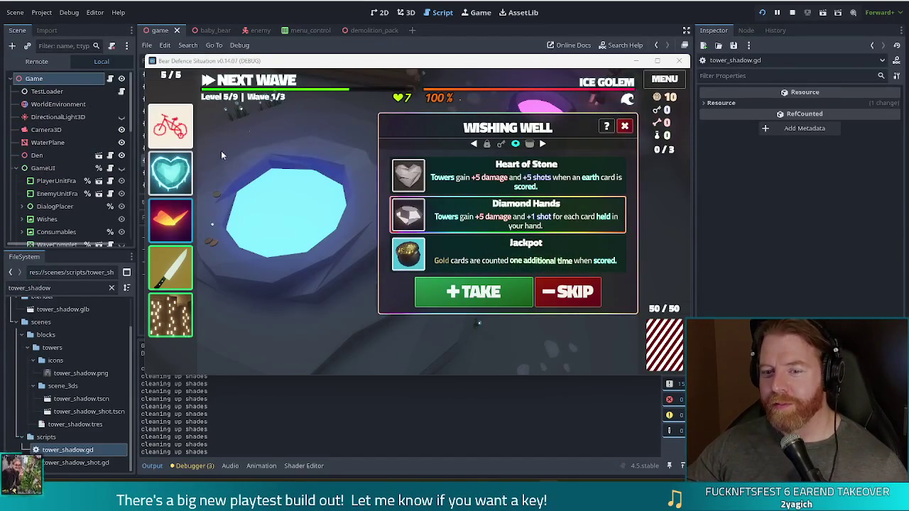
Discard the Training Wheels charm, take Diamond Hands, and close the wishing well
{"action": "mouse_move", "coordinate": [170, 144]}
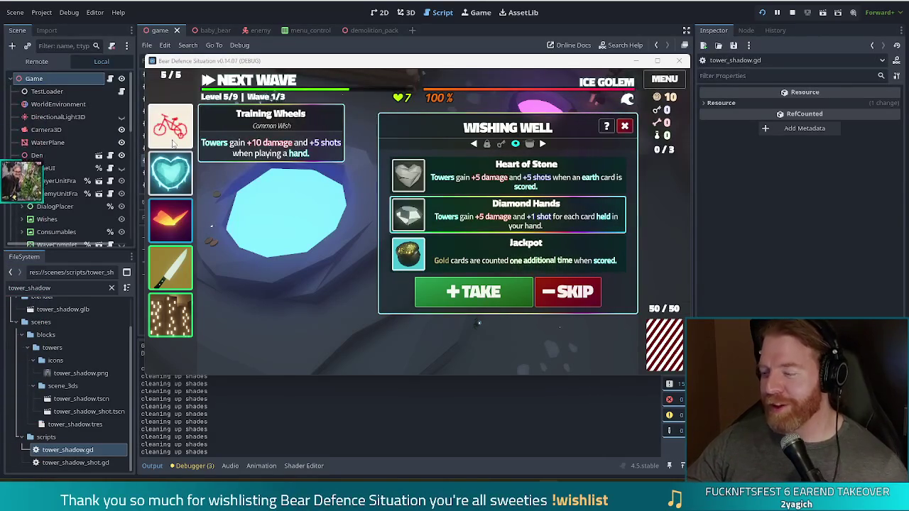
{"action": "left_click", "coordinate": [172, 127]}
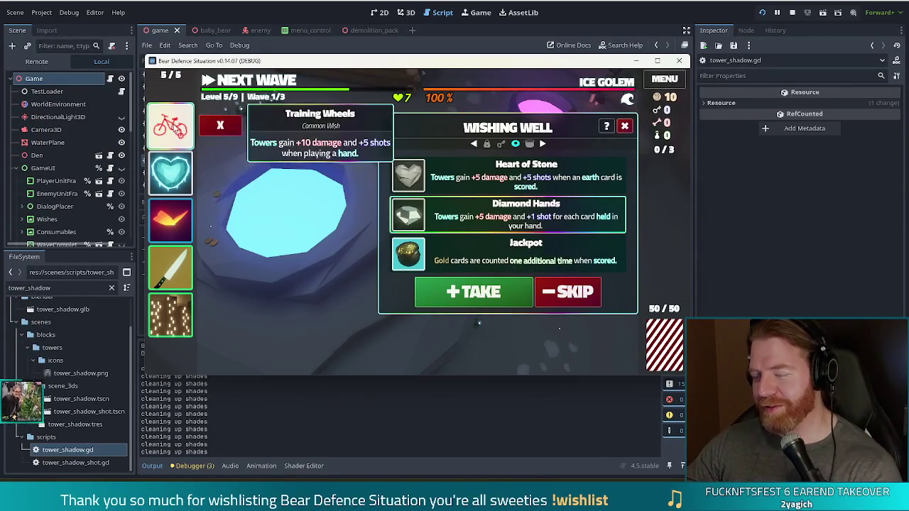
{"action": "mouse_move", "coordinate": [188, 220]}
{"action": "left_click", "coordinate": [224, 136]}
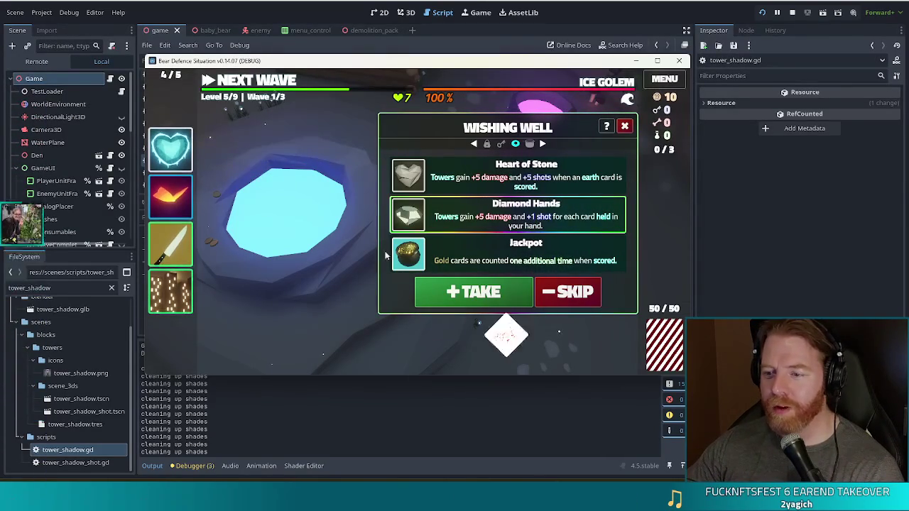
{"action": "left_click", "coordinate": [501, 291]}
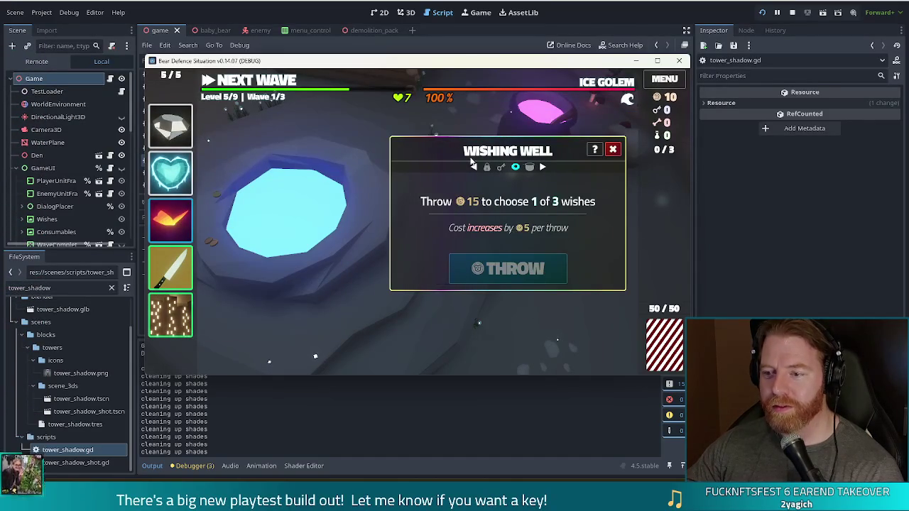
{"action": "left_click", "coordinate": [613, 151]}
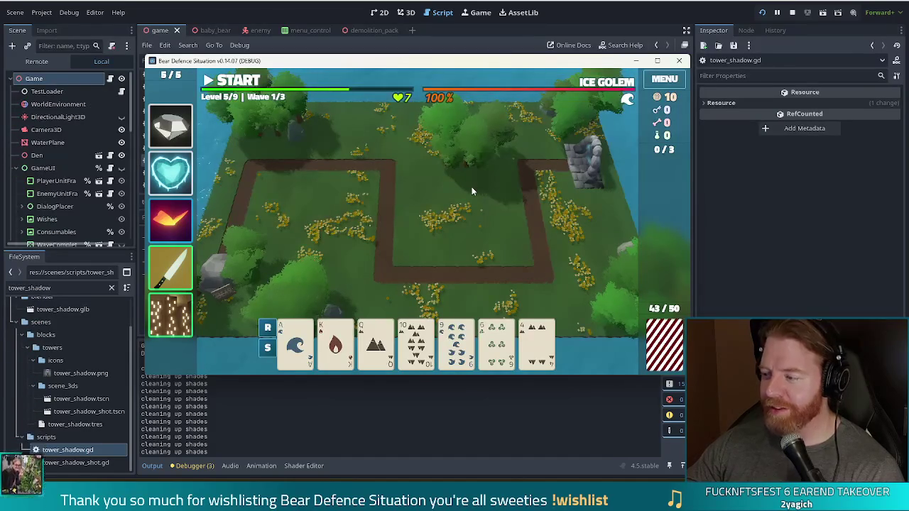
Discard the 9 of Water, then build a Shadow Tower beside the top-right stone ruin from Queens and 10s
{"action": "left_click", "coordinate": [456, 340]}
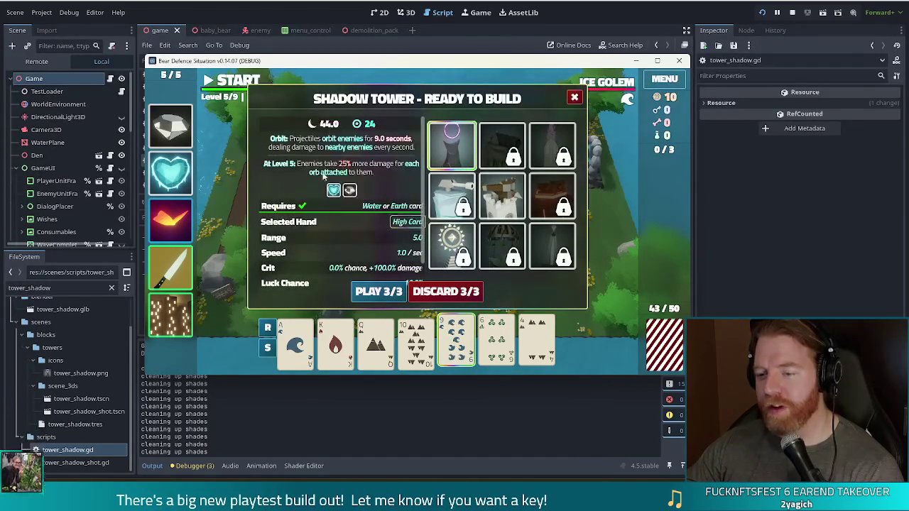
{"action": "left_click", "coordinate": [463, 291]}
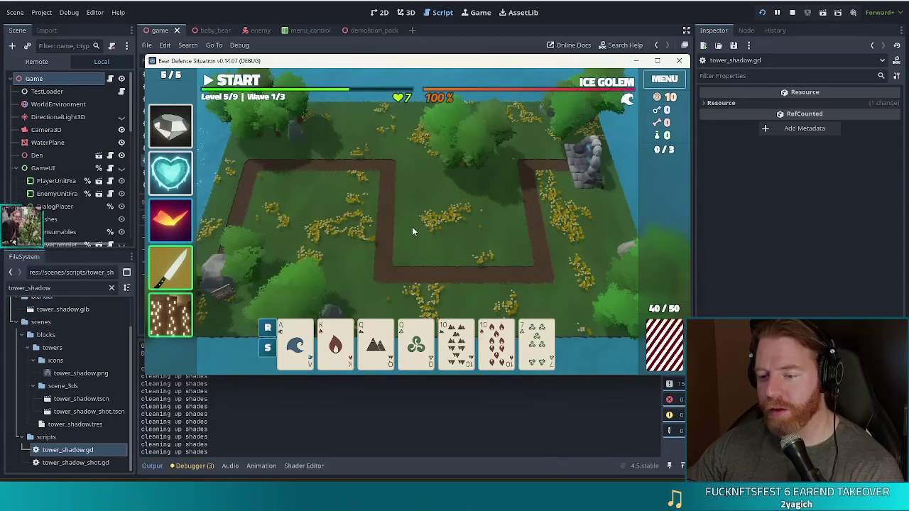
{"action": "left_click", "coordinate": [375, 344]}
{"action": "left_click", "coordinate": [416, 345]}
{"action": "left_click", "coordinate": [456, 344]}
{"action": "left_click", "coordinate": [496, 344]}
{"action": "left_click", "coordinate": [382, 292]}
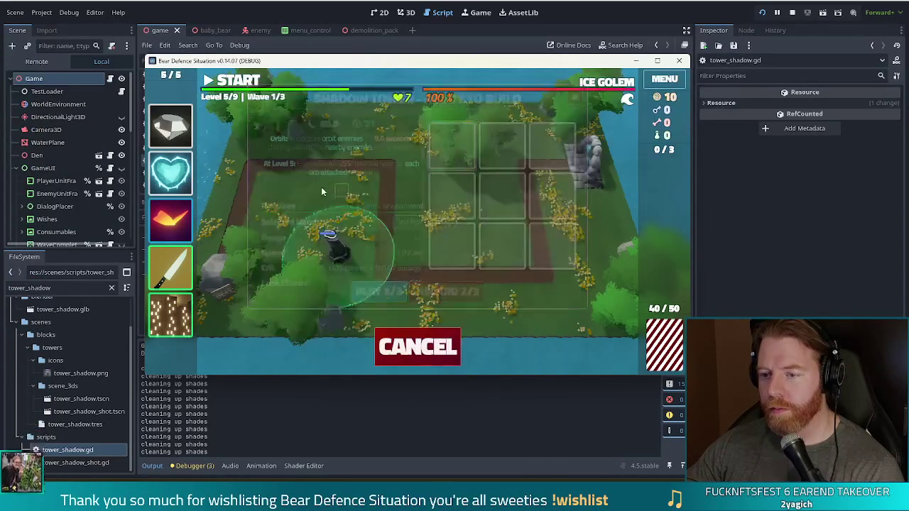
{"action": "left_click", "coordinate": [541, 174]}
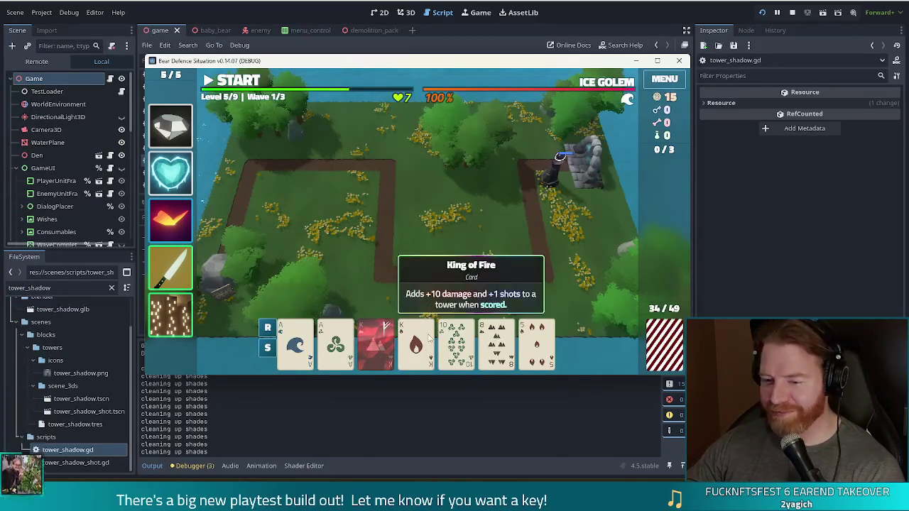
Discard the 8 and 5, then build a Full House Shadow Tower at the top right
{"action": "mouse_move", "coordinate": [390, 339]}
{"action": "left_click", "coordinate": [497, 344]}
{"action": "left_click", "coordinate": [537, 348]}
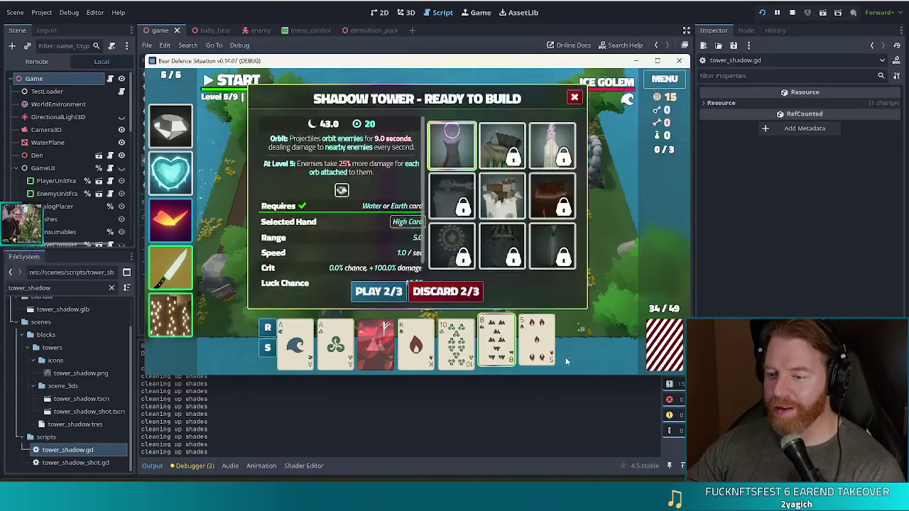
{"action": "left_click", "coordinate": [444, 285]}
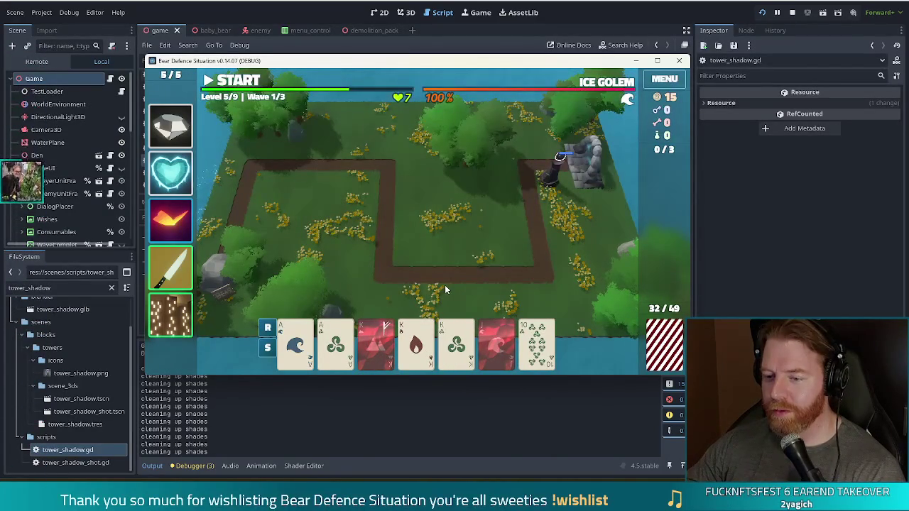
{"action": "left_click", "coordinate": [295, 344]}
{"action": "left_click", "coordinate": [335, 344]}
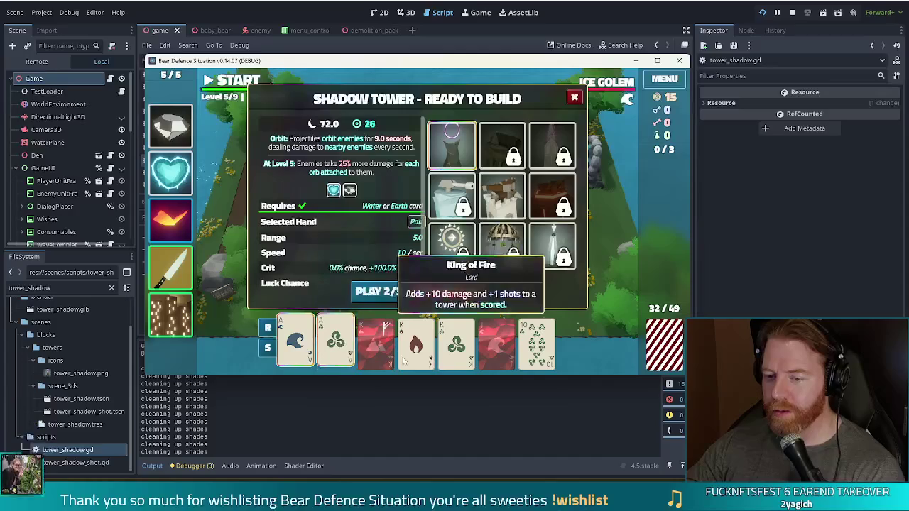
{"action": "mouse_move", "coordinate": [186, 284]}
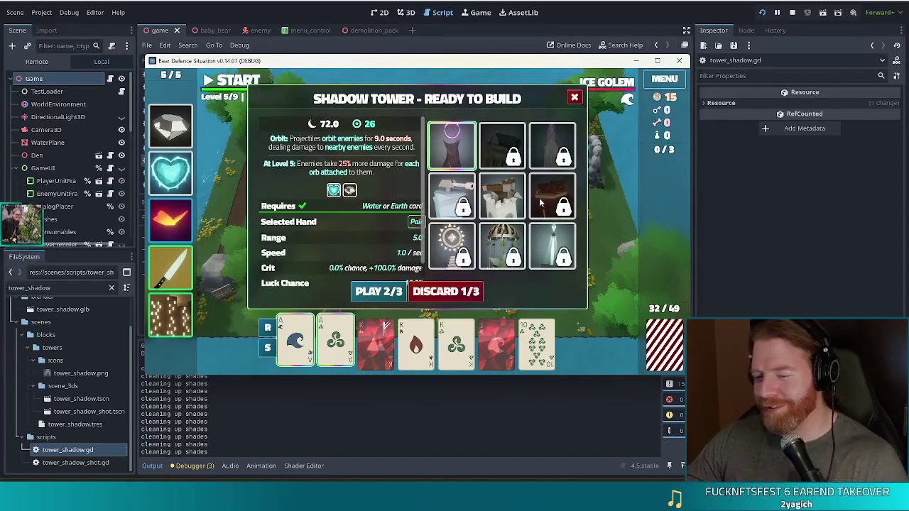
{"action": "left_click", "coordinate": [377, 348]}
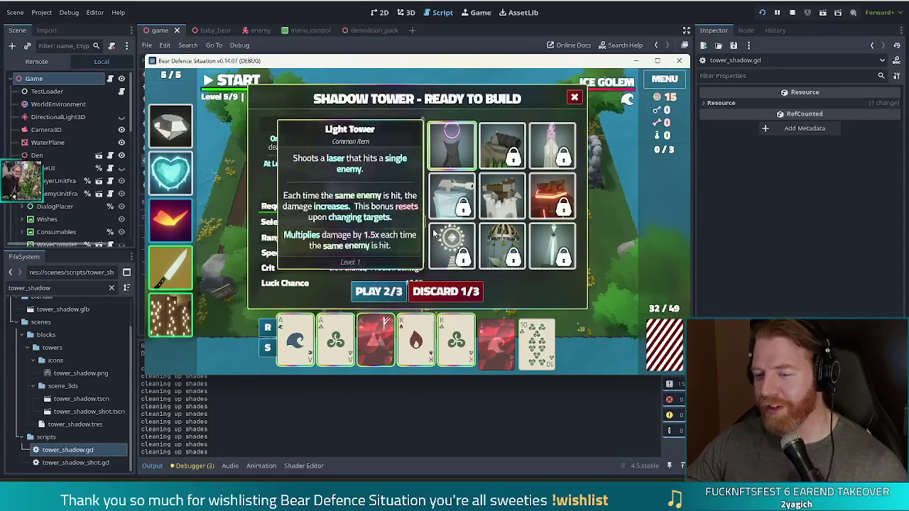
{"action": "left_click", "coordinate": [378, 291]}
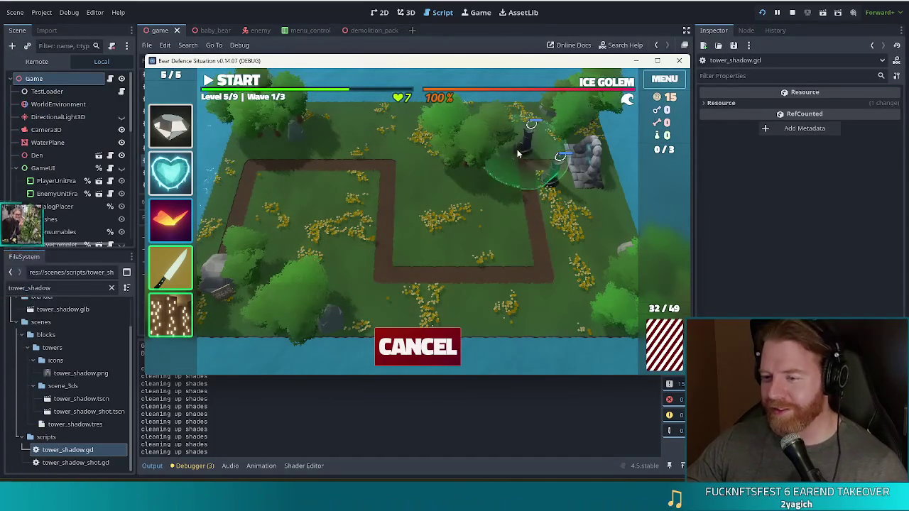
{"action": "left_click", "coordinate": [519, 150]}
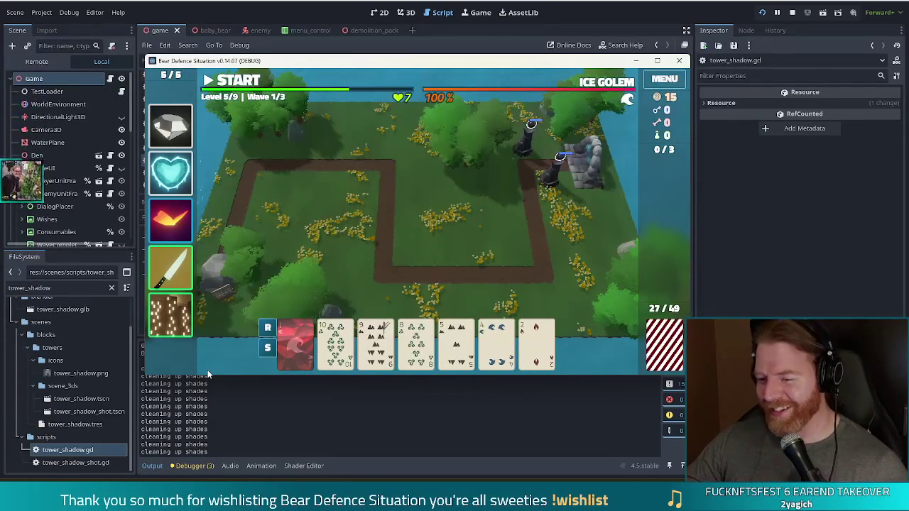
Discard the 5 and 8 of Earth for new cards
{"action": "left_click", "coordinate": [456, 344]}
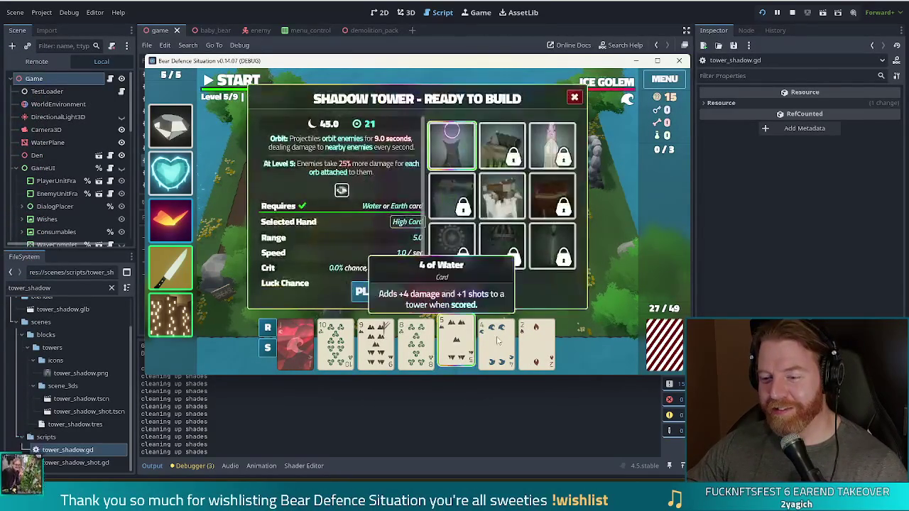
{"action": "left_click", "coordinate": [416, 340]}
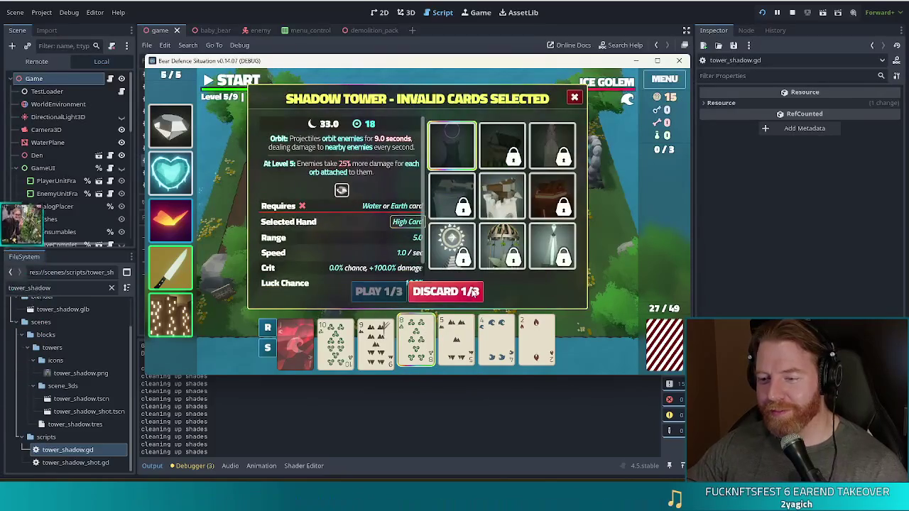
{"action": "left_click", "coordinate": [474, 292]}
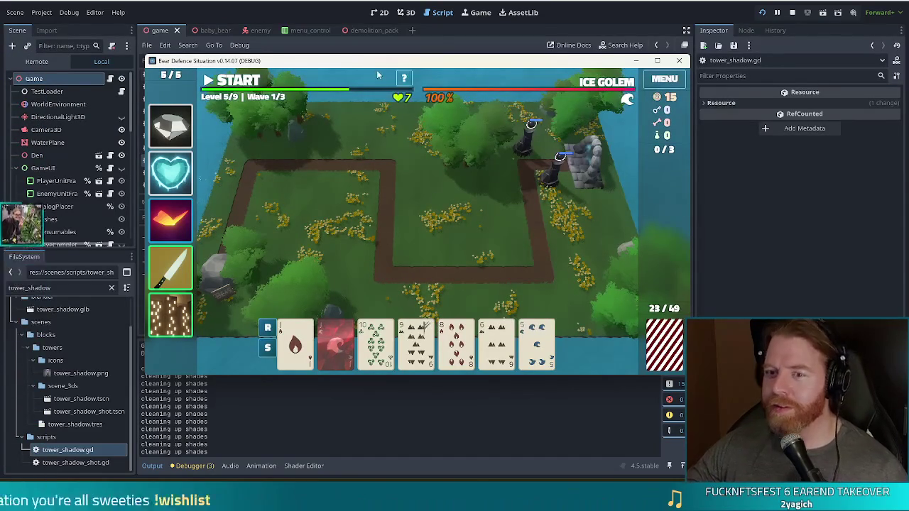
Pause wave 1, resume it briefly, then pause again
{"action": "left_click", "coordinate": [233, 82]}
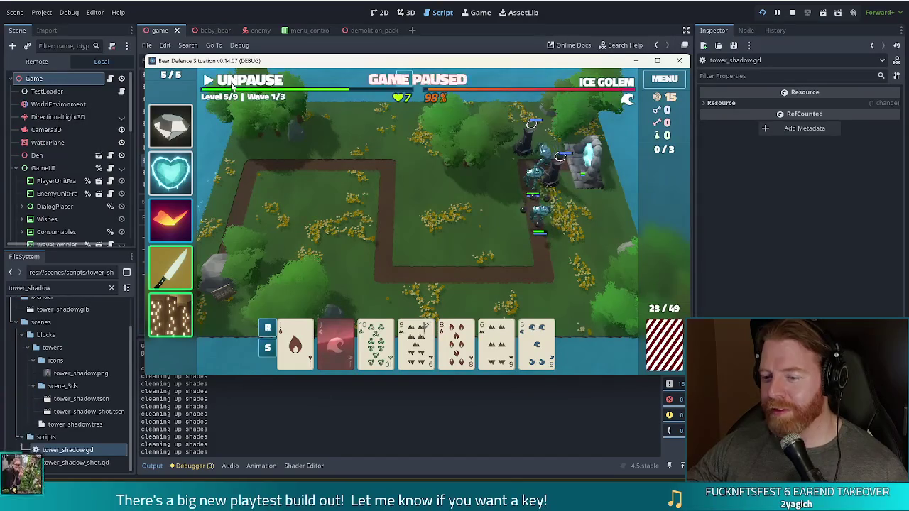
{"action": "mouse_move", "coordinate": [504, 356]}
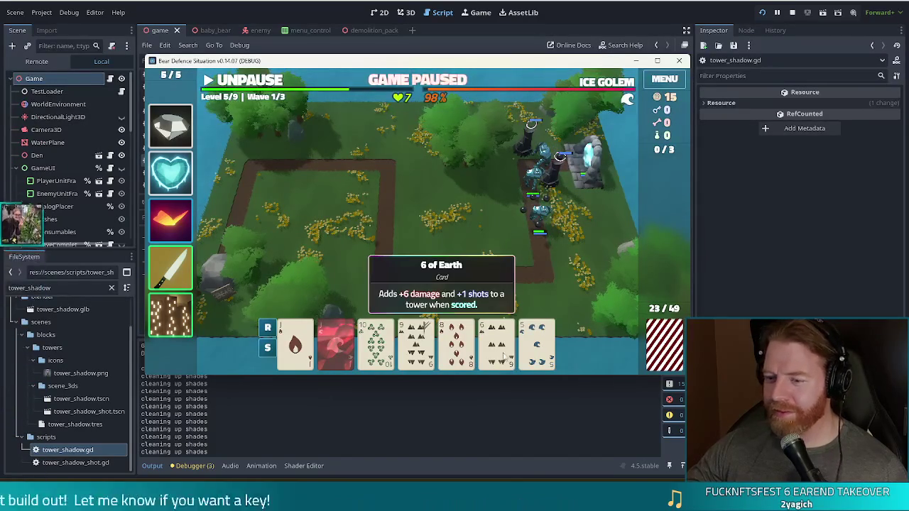
{"action": "mouse_move", "coordinate": [306, 342]}
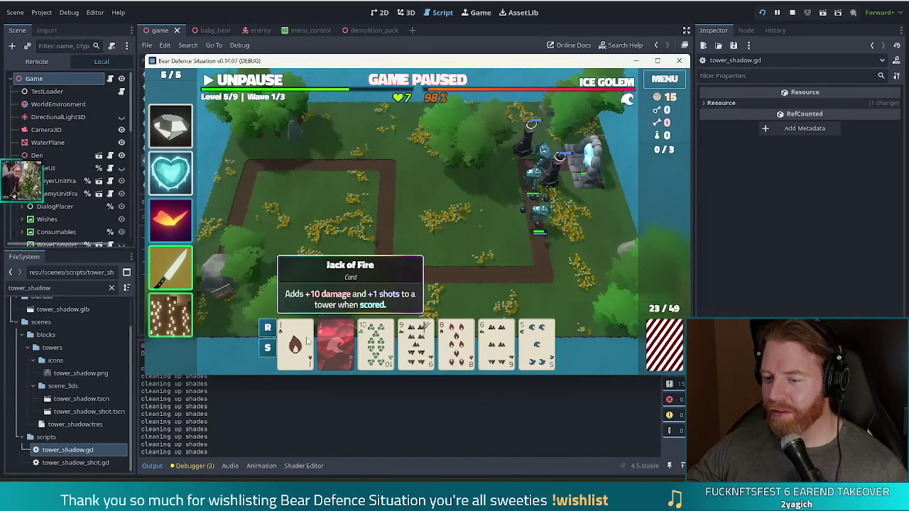
{"action": "left_click", "coordinate": [249, 78]}
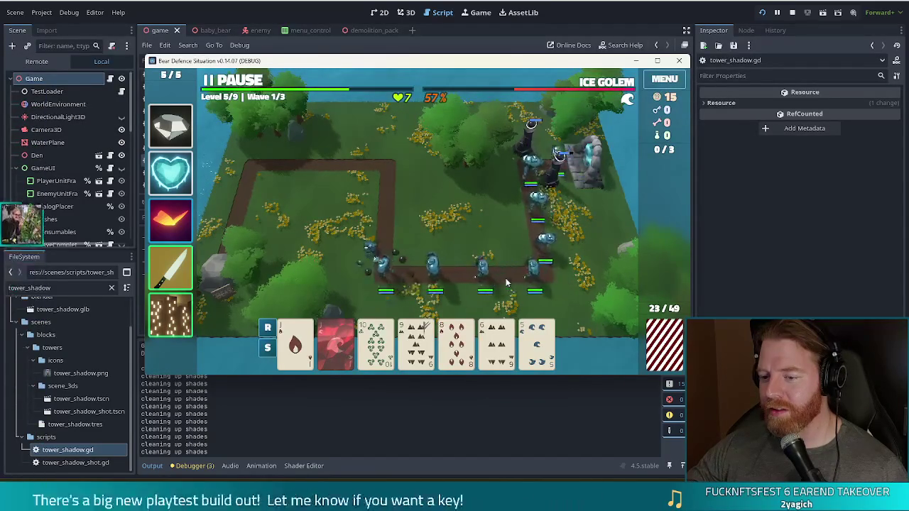
{"action": "left_click", "coordinate": [248, 81]}
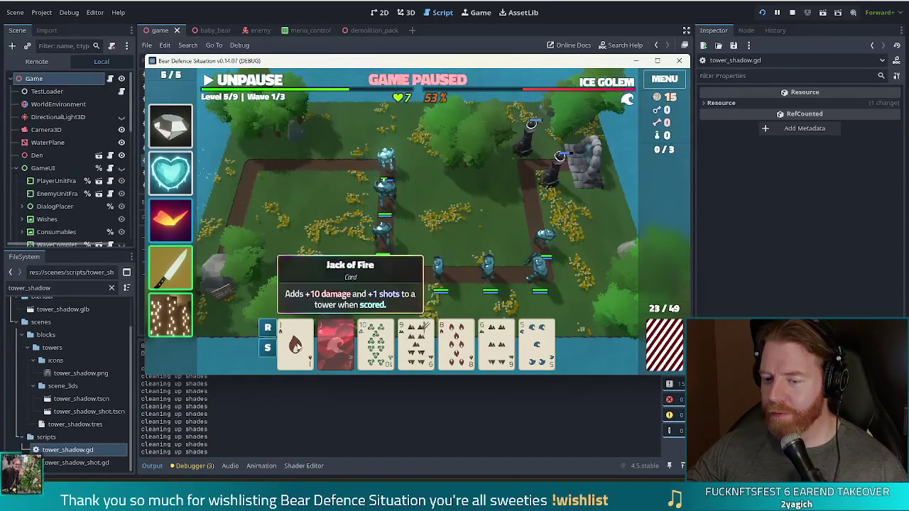
Place a Jack of Fire Shadow Tower top-left, resume play, and stop the game at Game Over
{"action": "left_click", "coordinate": [295, 344]}
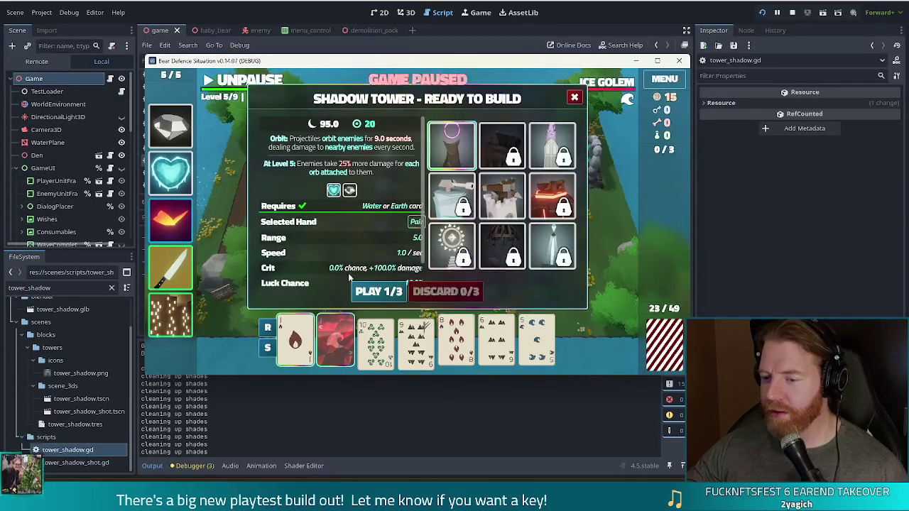
{"action": "left_click", "coordinate": [365, 291]}
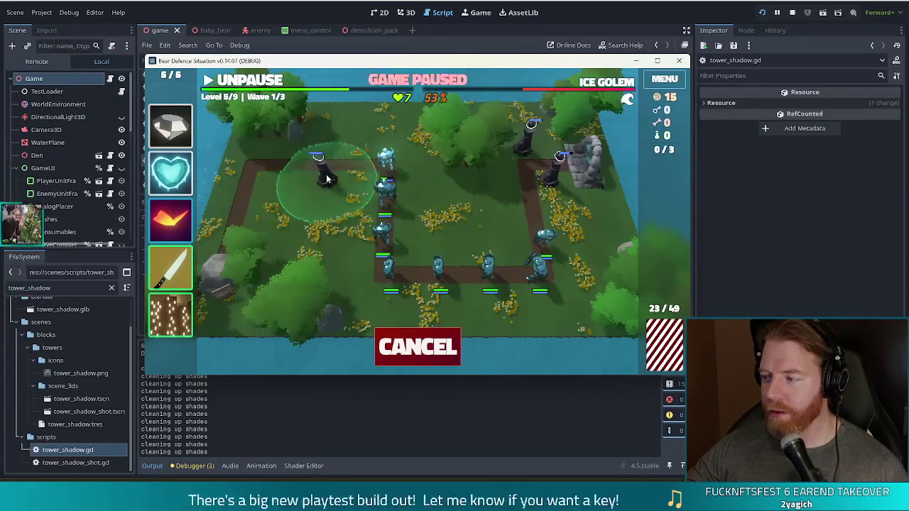
{"action": "left_click", "coordinate": [325, 176]}
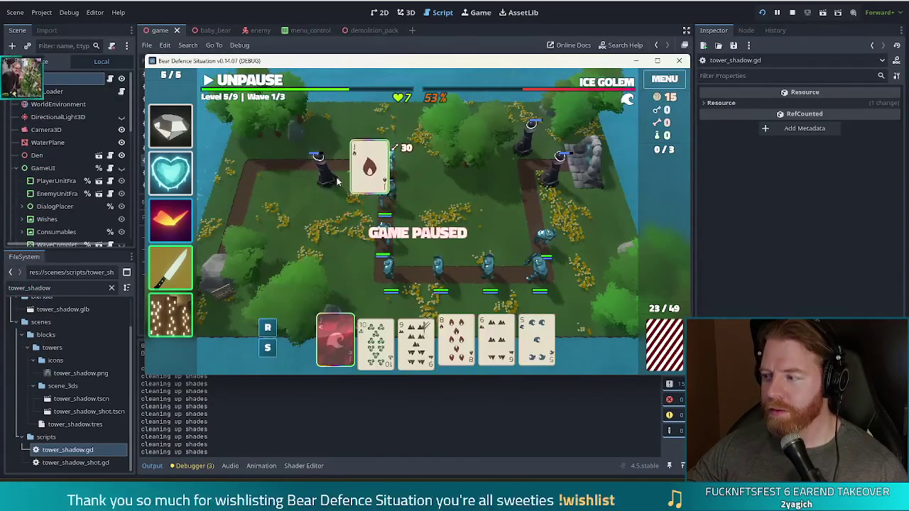
{"action": "left_click", "coordinate": [259, 80]}
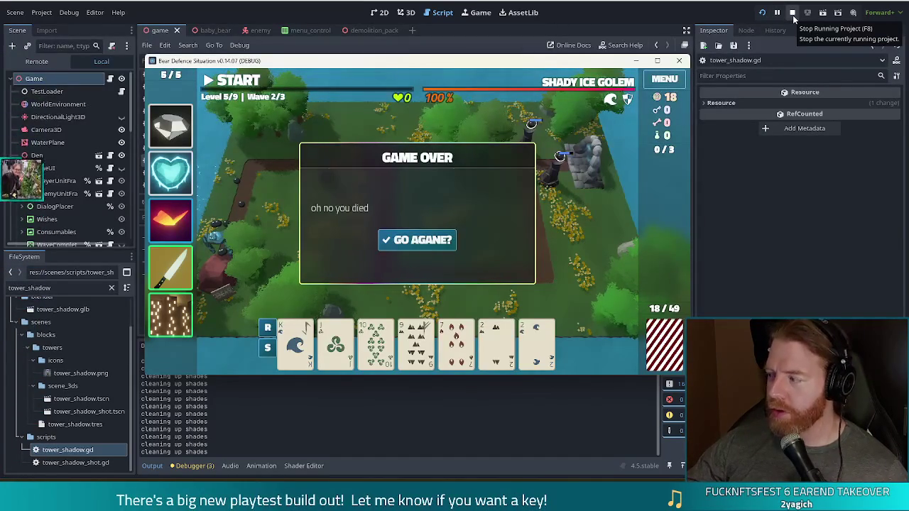
{"action": "left_click", "coordinate": [792, 15]}
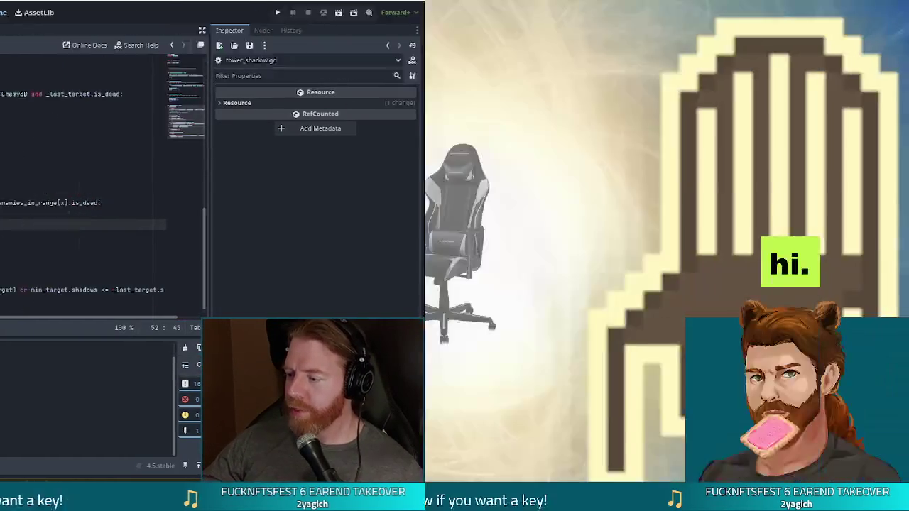
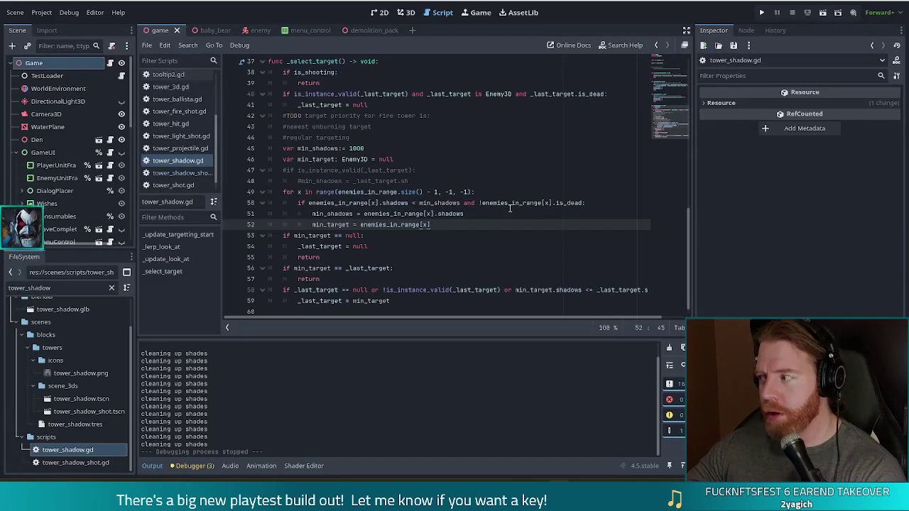
Switch from Godot to the Steam store page for Stop and Smell the Flowers, then close it
{"action": "mouse_move", "coordinate": [507, 209]}
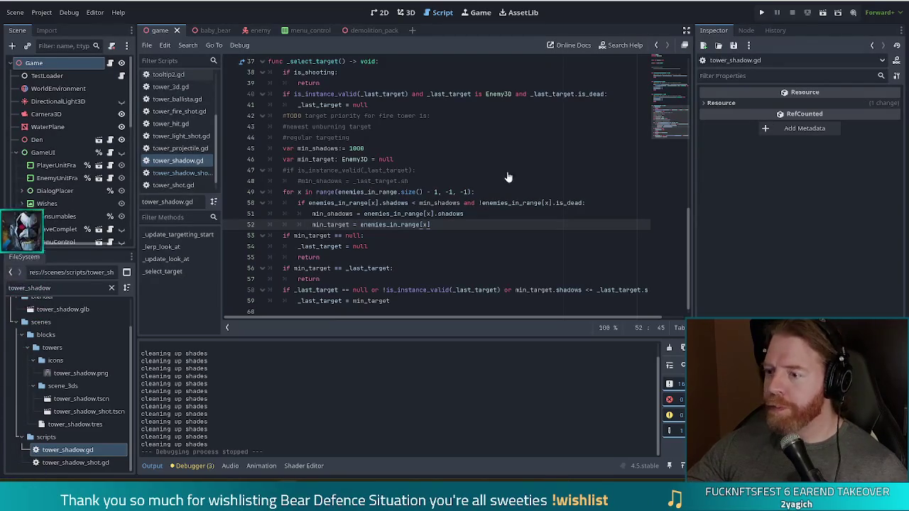
{"action": "key", "text": "alt+Tab"}
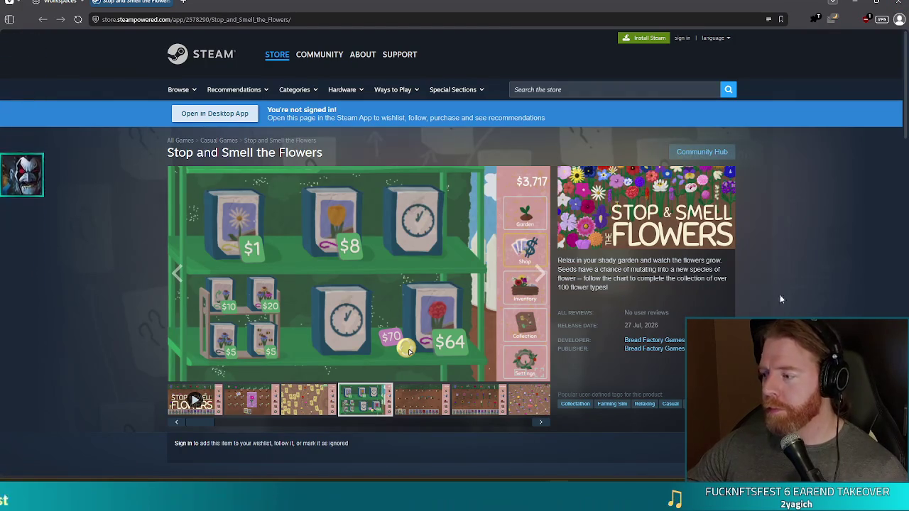
{"action": "left_click", "coordinate": [900, 2]}
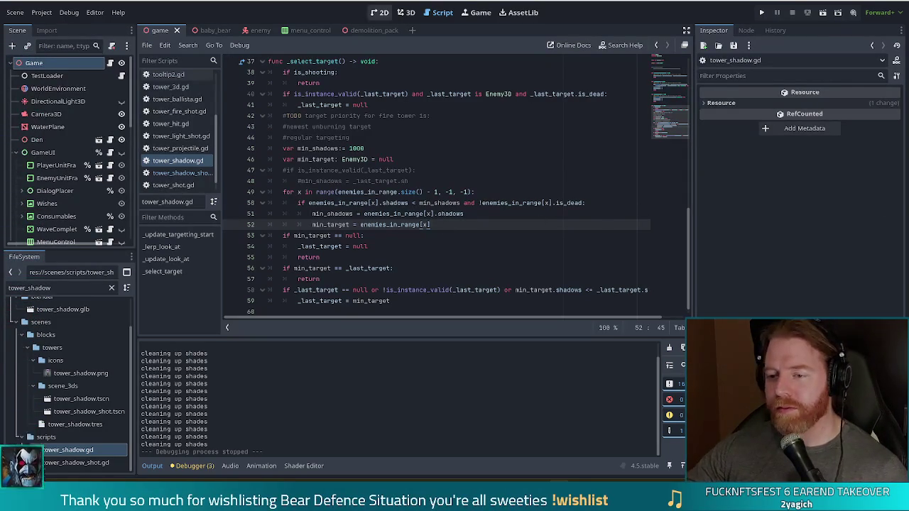
Back in tower_shadow.gd, place the caret on the shadows check on line 50 of _select_target
{"action": "left_click", "coordinate": [423, 203]}
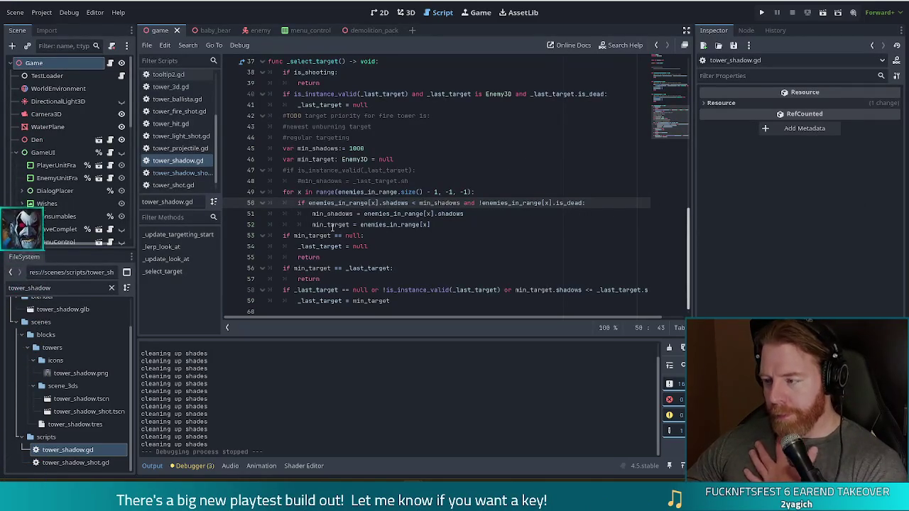
{"action": "left_click", "coordinate": [411, 247]}
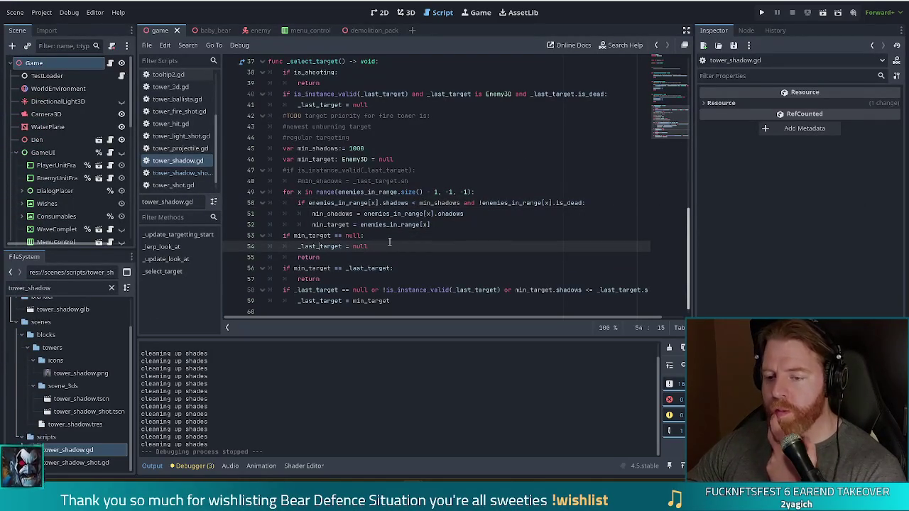
{"action": "left_click", "coordinate": [328, 236]}
{"action": "left_click", "coordinate": [379, 213]}
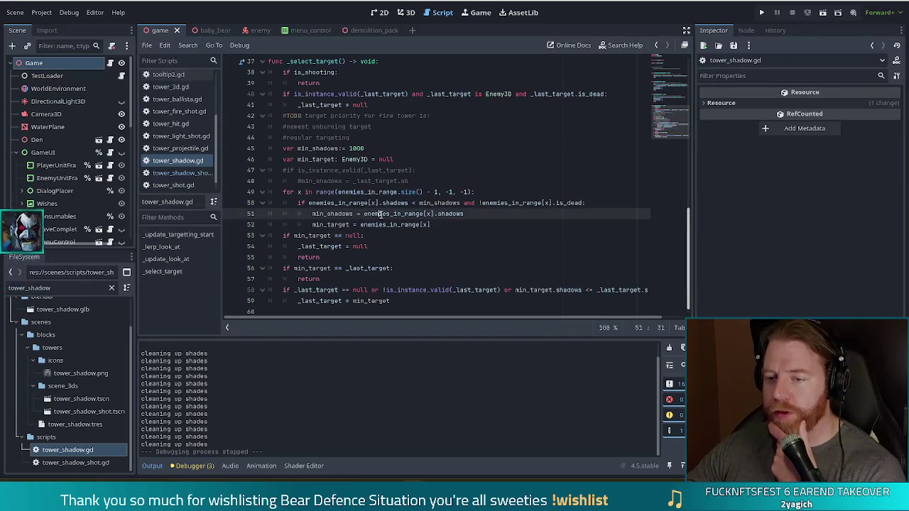
{"action": "left_click", "coordinate": [454, 223]}
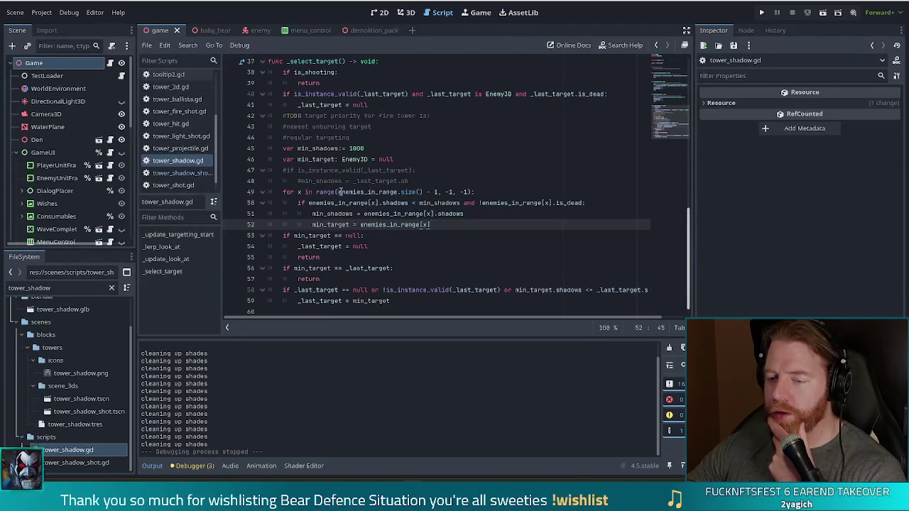
{"action": "left_click_drag", "start_coordinate": [298, 203], "coordinate": [582, 203]}
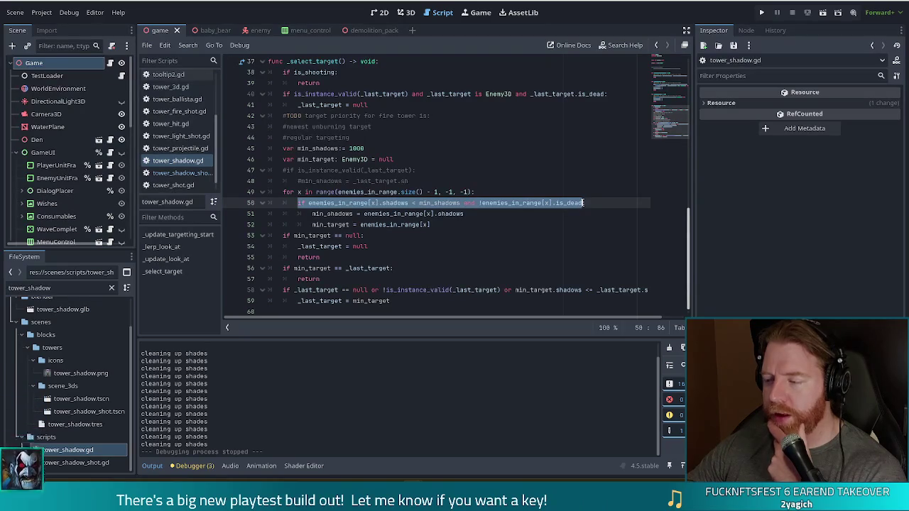
{"action": "left_click_drag", "start_coordinate": [331, 213], "coordinate": [338, 225]}
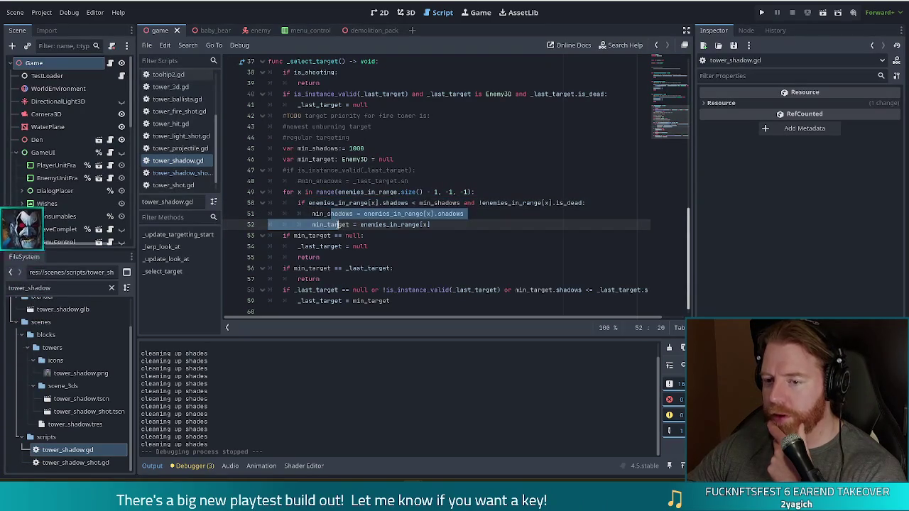
{"action": "scroll", "coordinate": [386, 223], "scroll_direction": "up", "scroll_amount": 1}
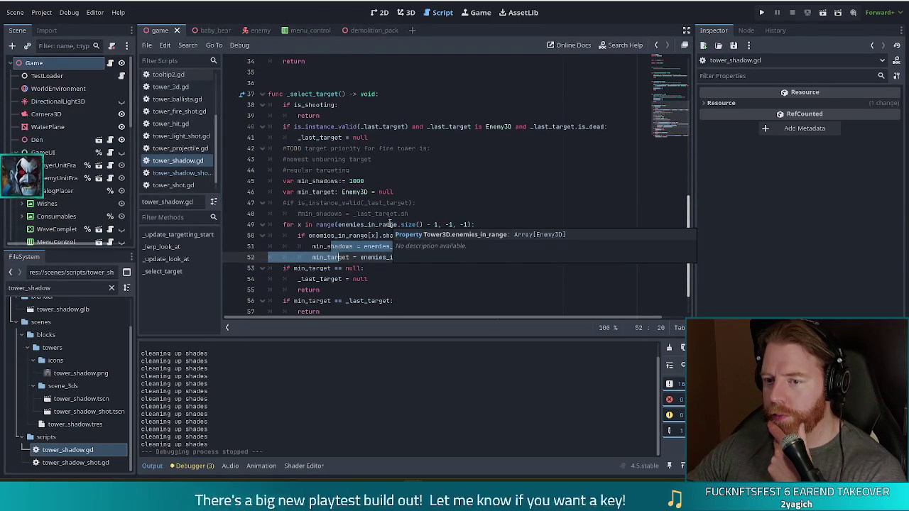
{"action": "left_click", "coordinate": [338, 191]}
{"action": "scroll", "coordinate": [319, 227], "scroll_direction": "down", "scroll_amount": 2}
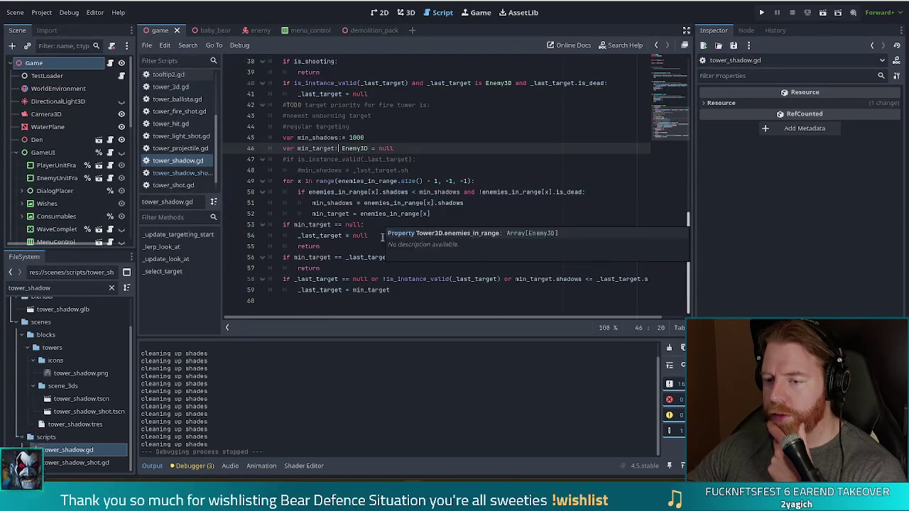
{"action": "left_click", "coordinate": [328, 235]}
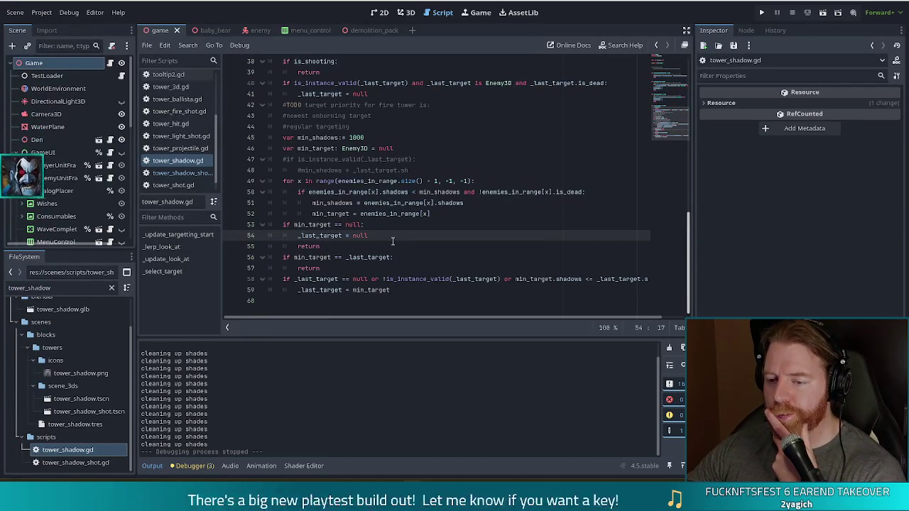
{"action": "scroll", "coordinate": [374, 240], "scroll_direction": "up", "scroll_amount": 3}
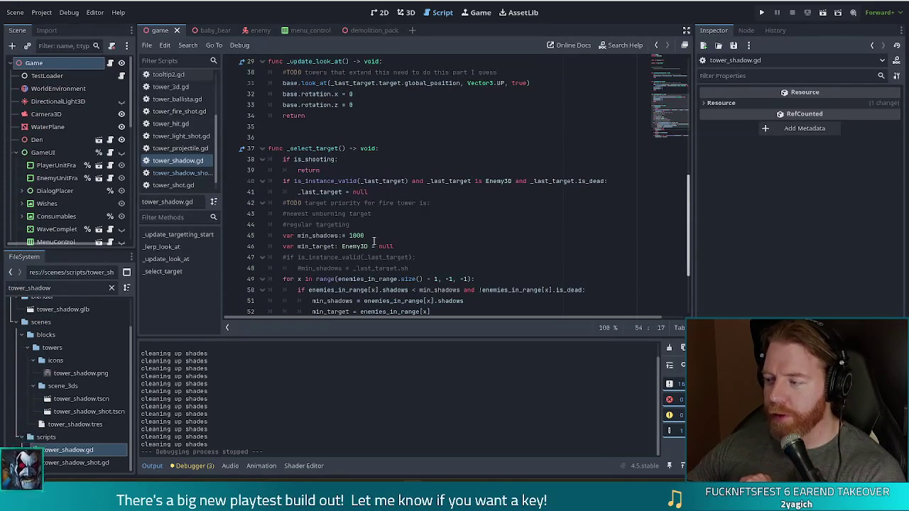
{"action": "scroll", "coordinate": [366, 207], "scroll_direction": "down", "scroll_amount": 3}
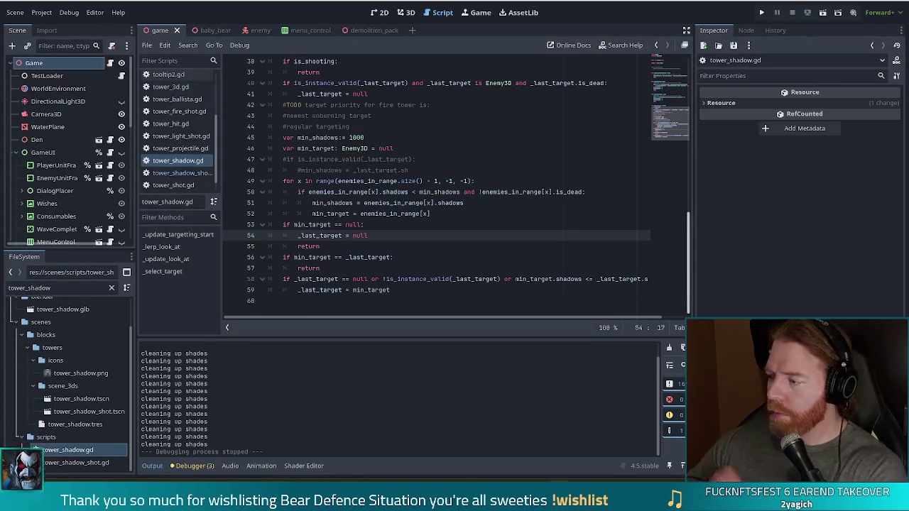
{"action": "left_click", "coordinate": [436, 290]}
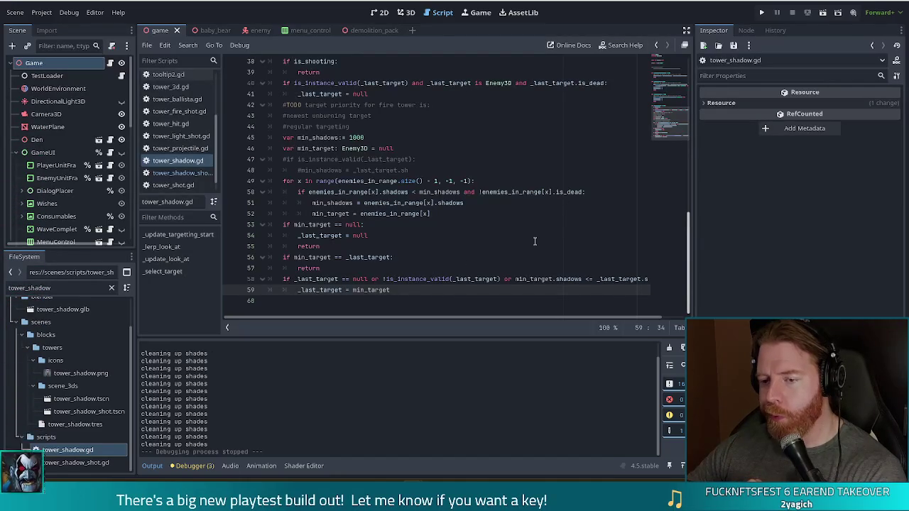
{"action": "left_click", "coordinate": [347, 257]}
{"action": "left_click", "coordinate": [328, 257]}
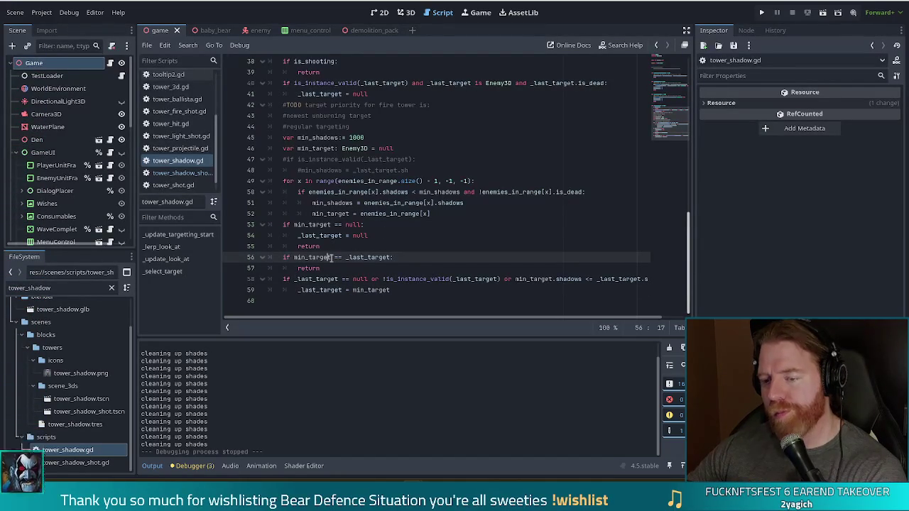
{"action": "mouse_move", "coordinate": [330, 257]}
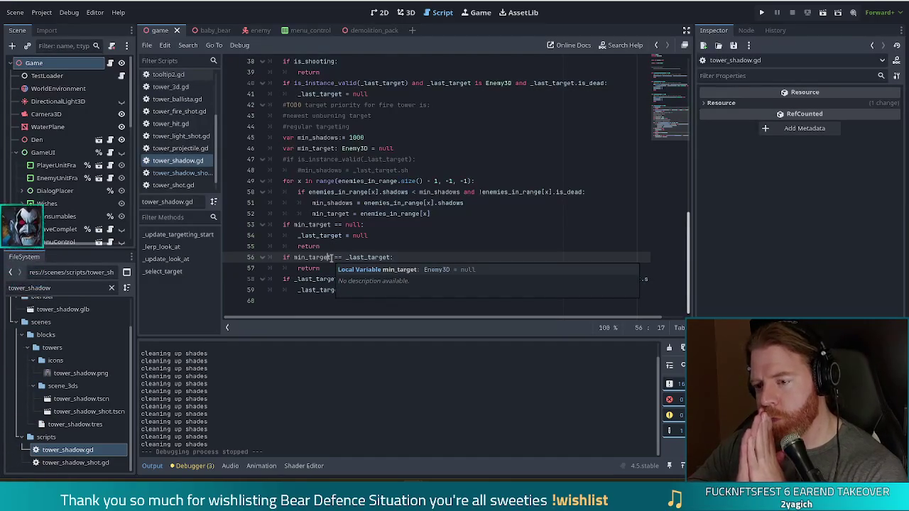
{"action": "left_click", "coordinate": [323, 257]}
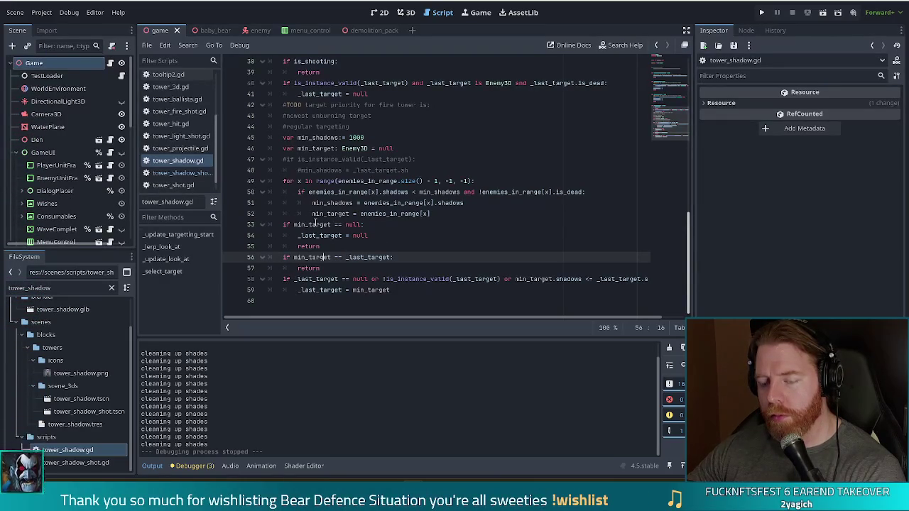
{"action": "left_click", "coordinate": [335, 242]}
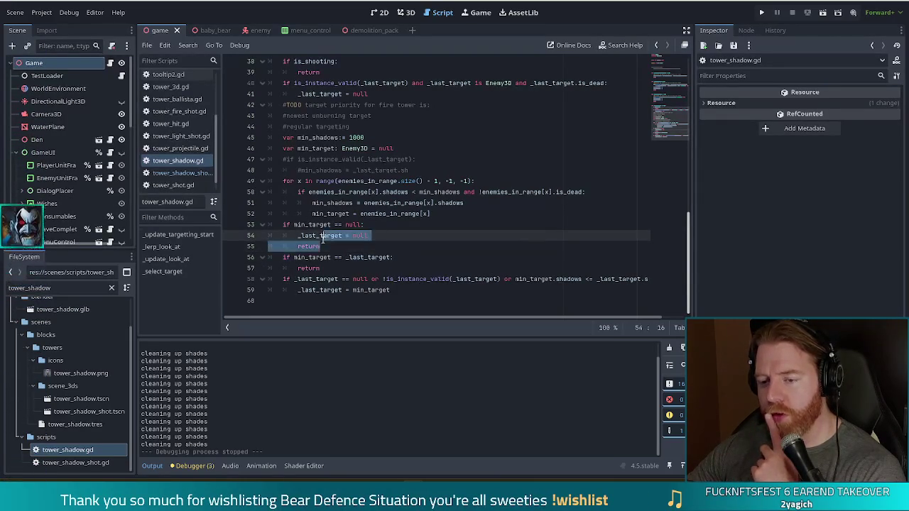
{"action": "left_click_drag", "start_coordinate": [327, 257], "coordinate": [372, 258]}
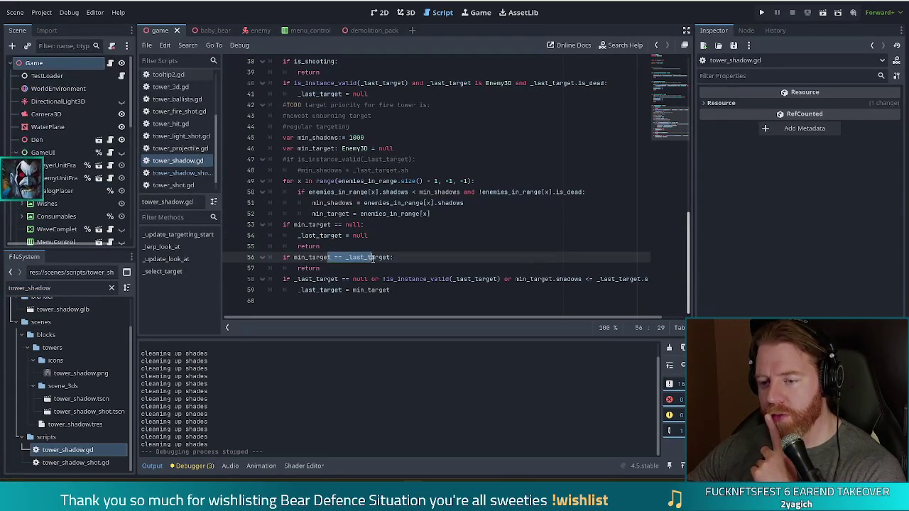
{"action": "scroll", "coordinate": [373, 257], "scroll_direction": "up", "scroll_amount": 2}
{"action": "scroll", "coordinate": [375, 256], "scroll_direction": "down", "scroll_amount": 2}
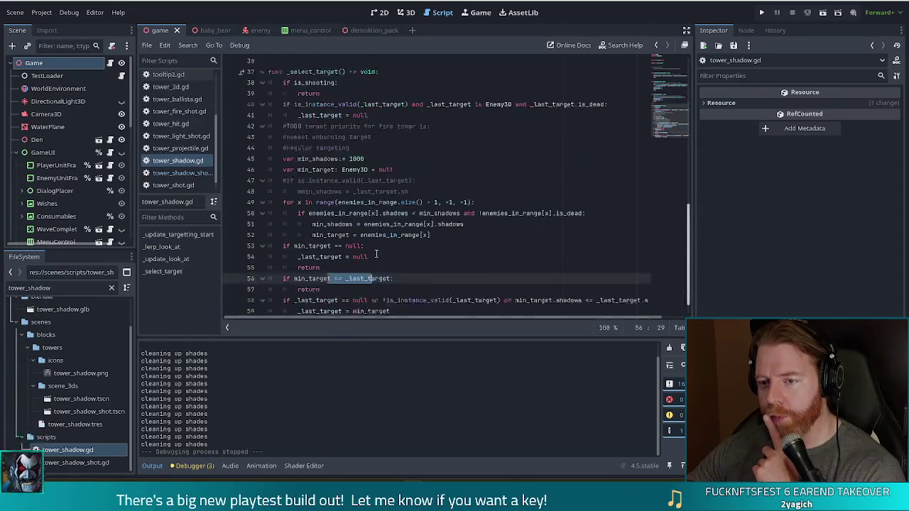
{"action": "scroll", "coordinate": [374, 254], "scroll_direction": "up", "scroll_amount": 1}
{"action": "scroll", "coordinate": [349, 250], "scroll_direction": "down", "scroll_amount": 1}
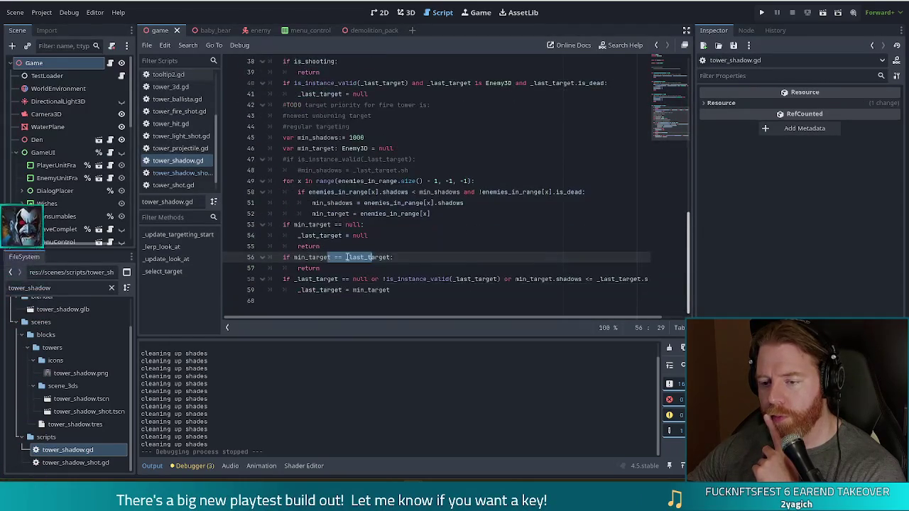
{"action": "left_click", "coordinate": [364, 268]}
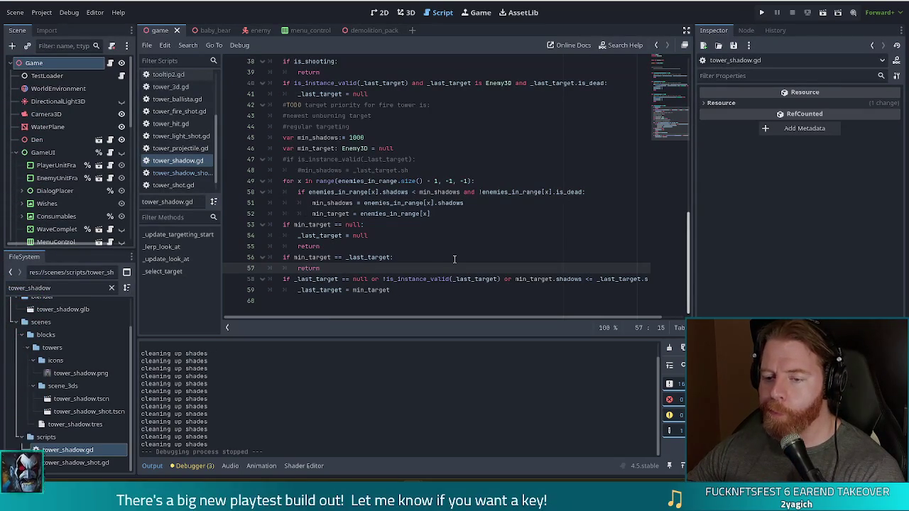
{"action": "left_click", "coordinate": [337, 279]}
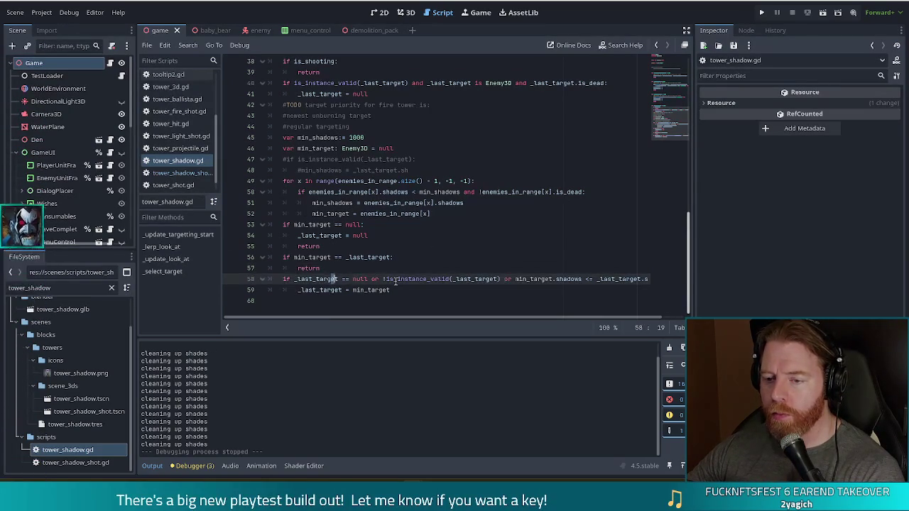
{"action": "left_click", "coordinate": [370, 279]}
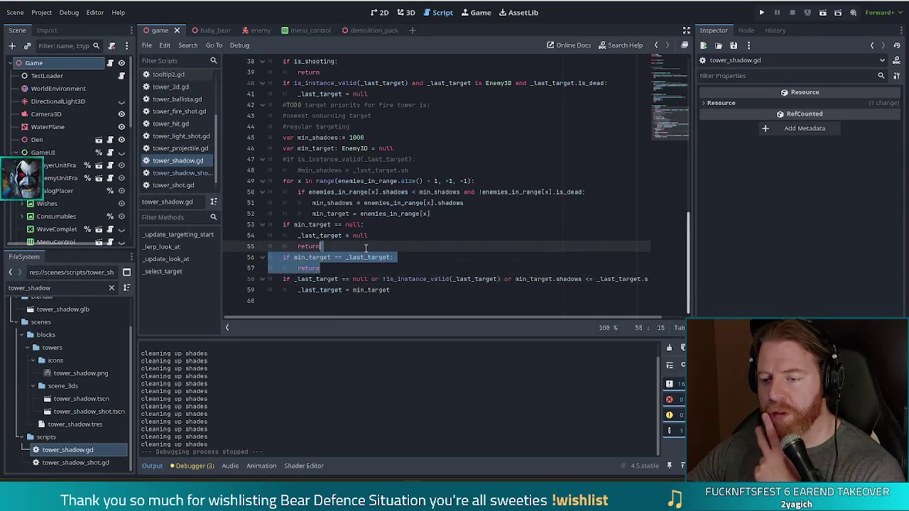
{"action": "left_click_drag", "start_coordinate": [323, 268], "coordinate": [368, 243]}
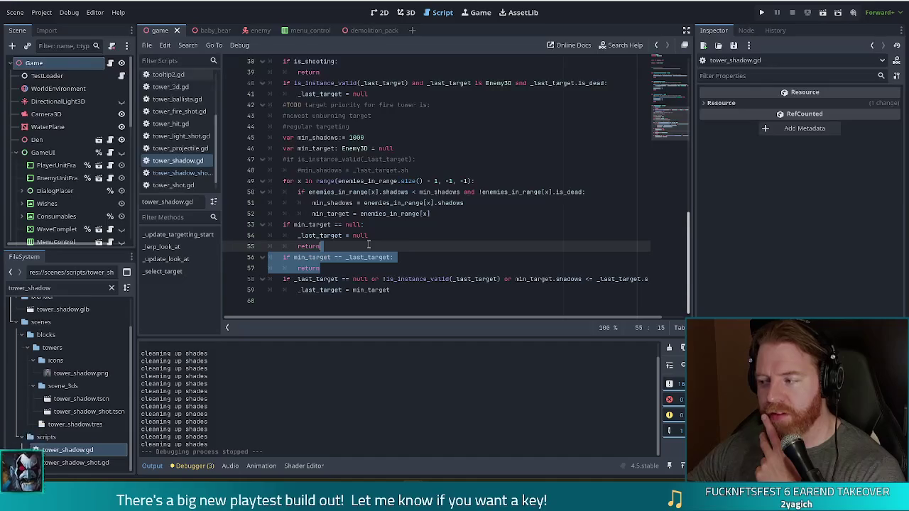
{"action": "left_click", "coordinate": [359, 271]}
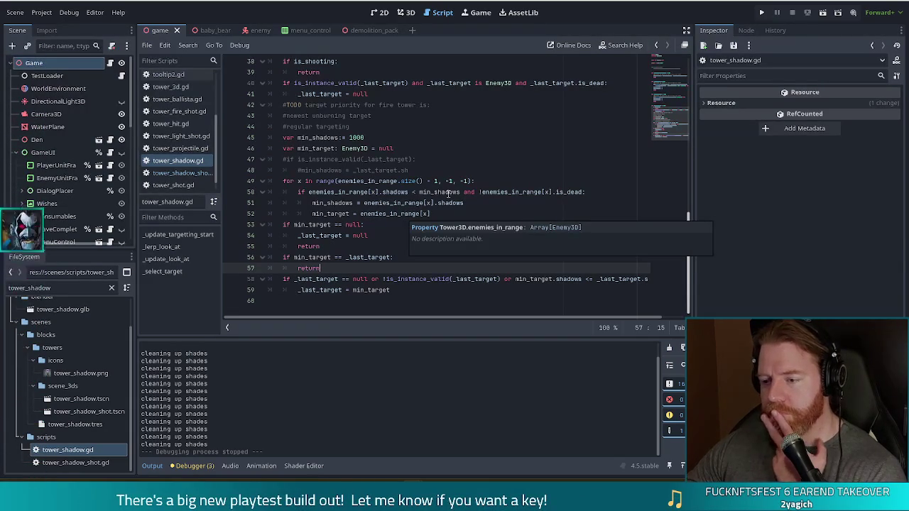
{"action": "left_click", "coordinate": [396, 203]}
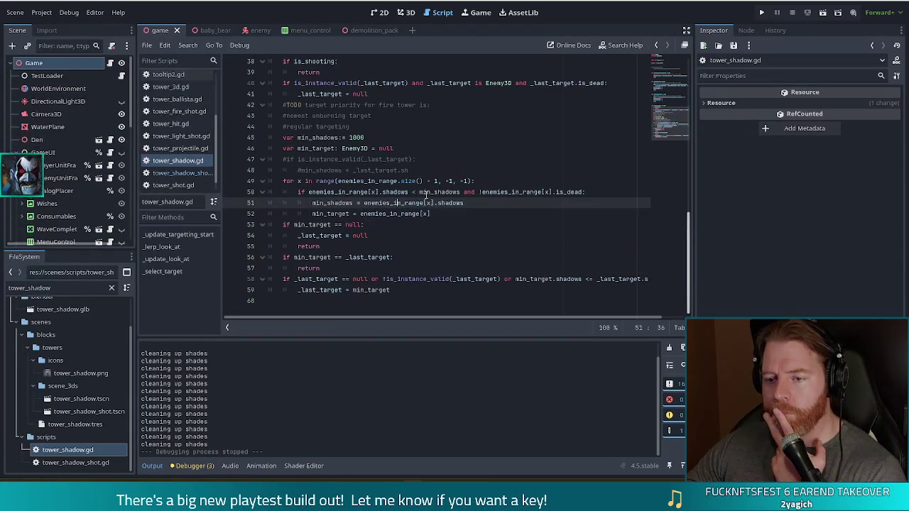
{"action": "scroll", "coordinate": [468, 222], "scroll_direction": "up", "scroll_amount": 2}
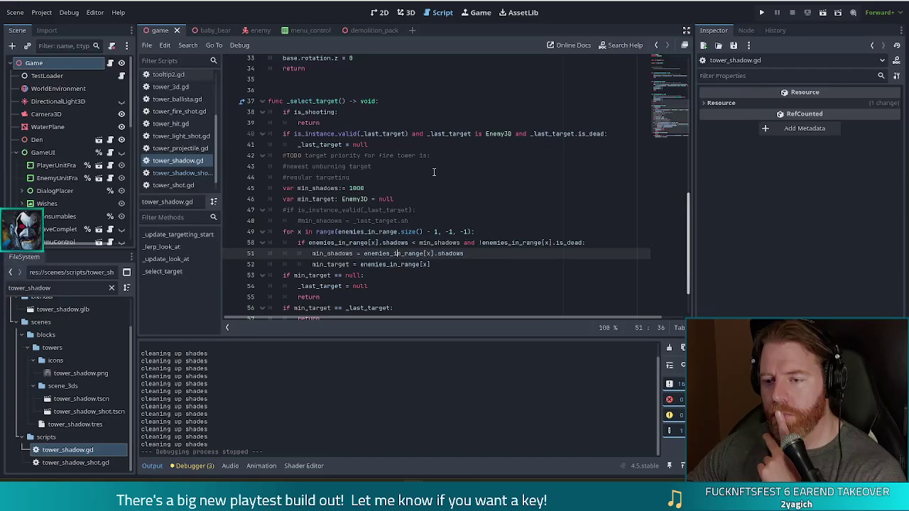
{"action": "scroll", "coordinate": [441, 194], "scroll_direction": "down", "scroll_amount": 1}
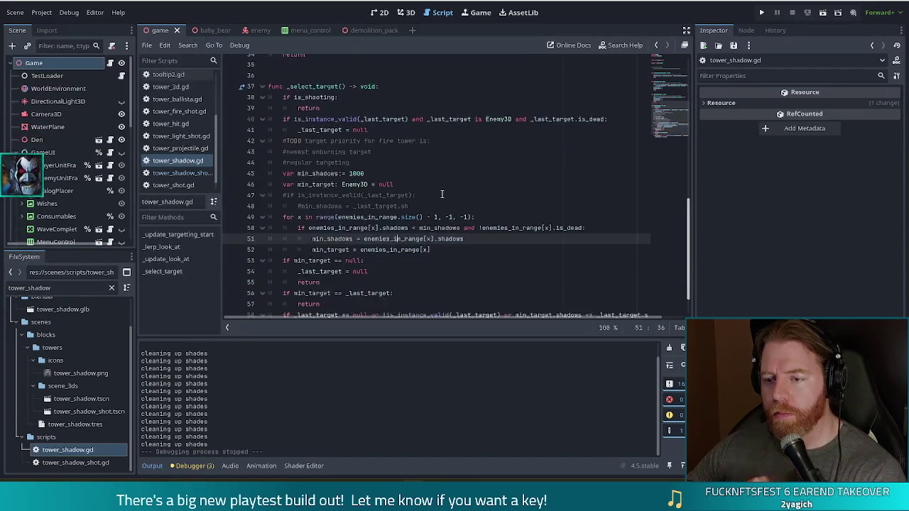
{"action": "scroll", "coordinate": [442, 194], "scroll_direction": "down", "scroll_amount": 1}
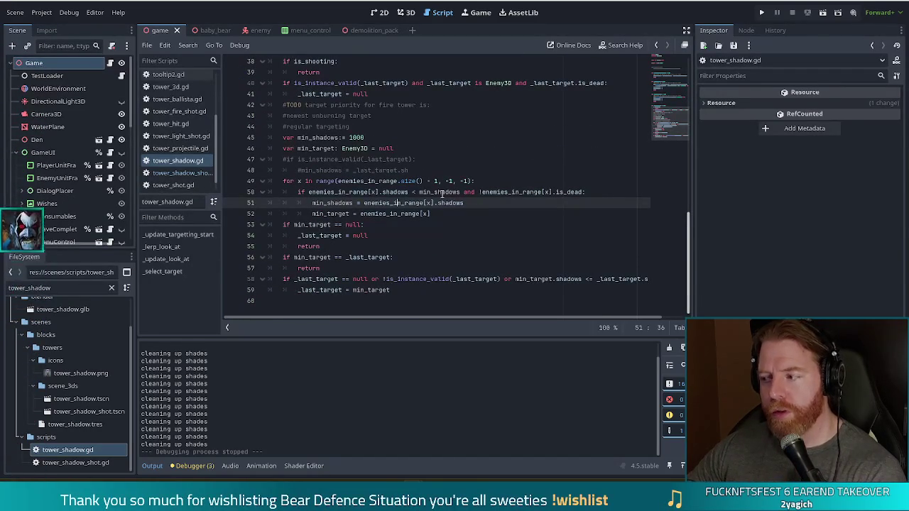
{"action": "mouse_move", "coordinate": [443, 195]}
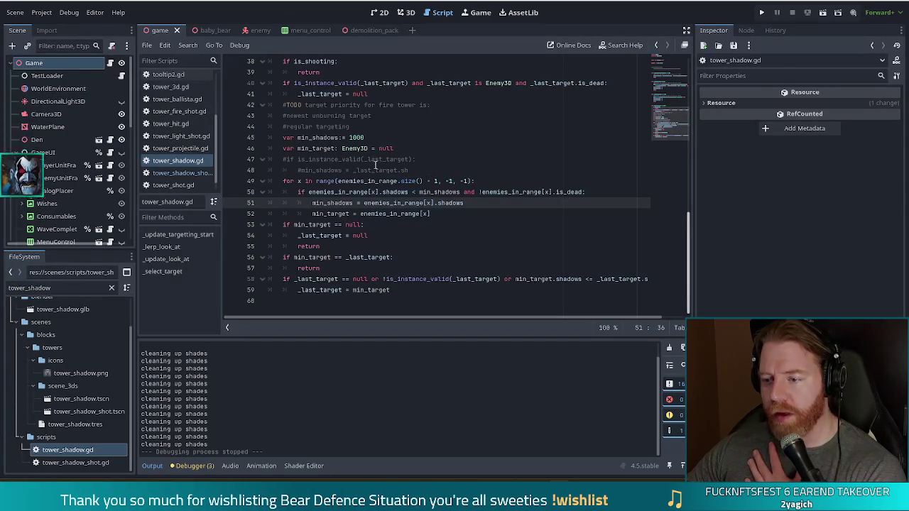
{"action": "scroll", "coordinate": [380, 177], "scroll_direction": "up", "scroll_amount": 2}
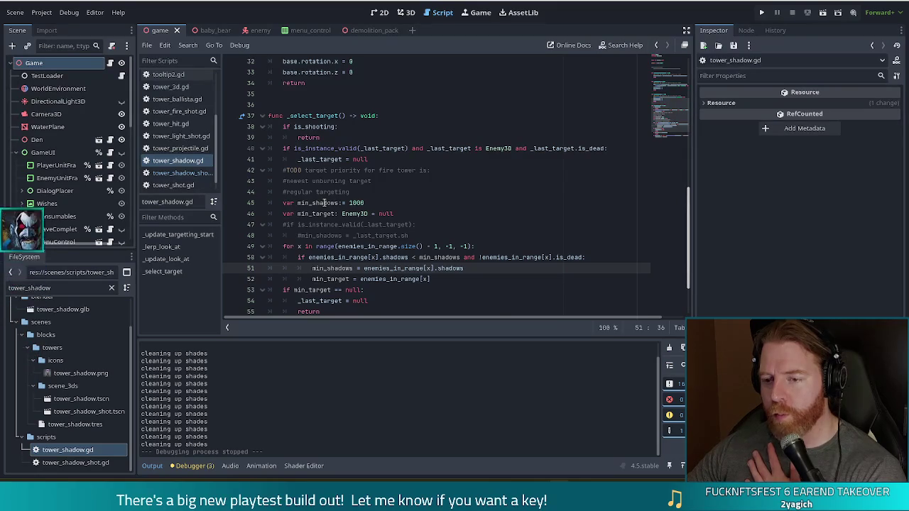
{"action": "scroll", "coordinate": [323, 203], "scroll_direction": "down", "scroll_amount": 2}
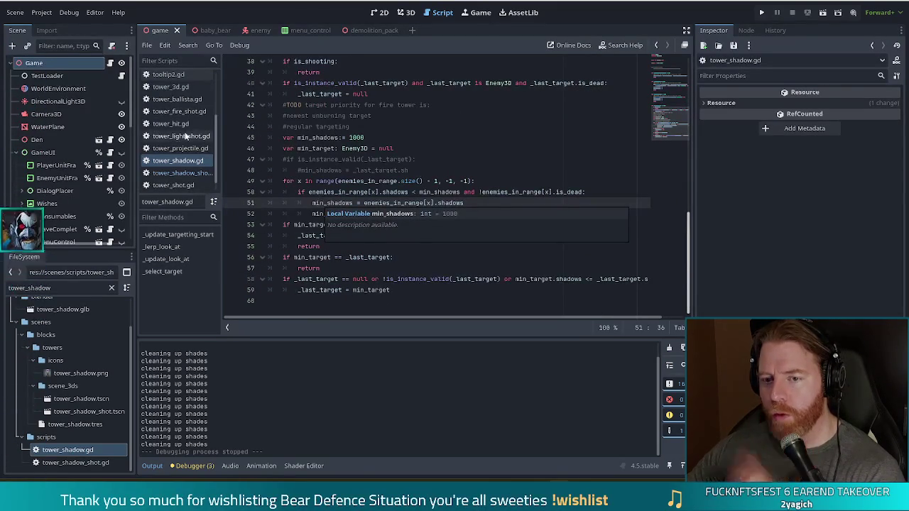
Filter the FileSystem for the fire tower scripts and open tower_fire.gd at _select_target
{"action": "double_click", "coordinate": [28, 288]}
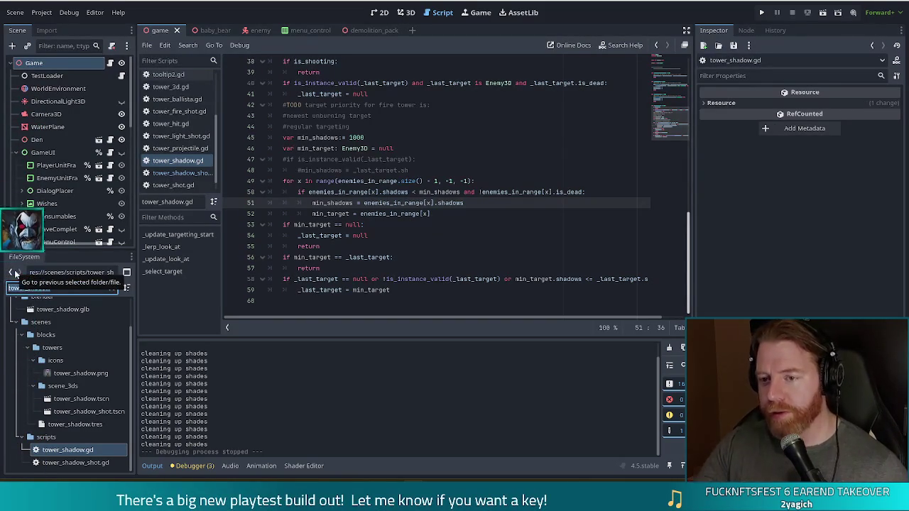
{"action": "type", "text": "tower_sha"}
{"action": "key", "text": "BackSpace"}
{"action": "key", "text": "BackSpace"}
{"action": "key", "text": "BackSpace"}
{"action": "type", "text": "fire"}
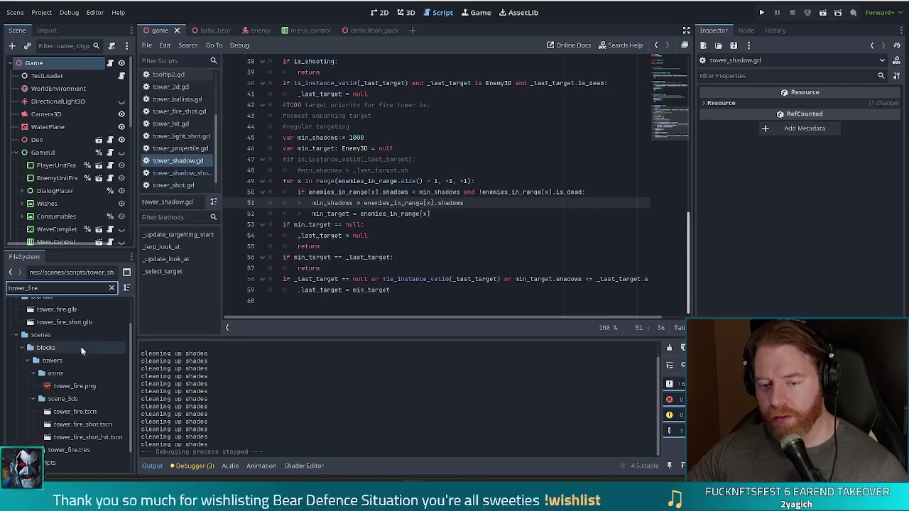
{"action": "scroll", "coordinate": [95, 437], "scroll_direction": "down", "scroll_amount": 1}
{"action": "double_click", "coordinate": [61, 449]}
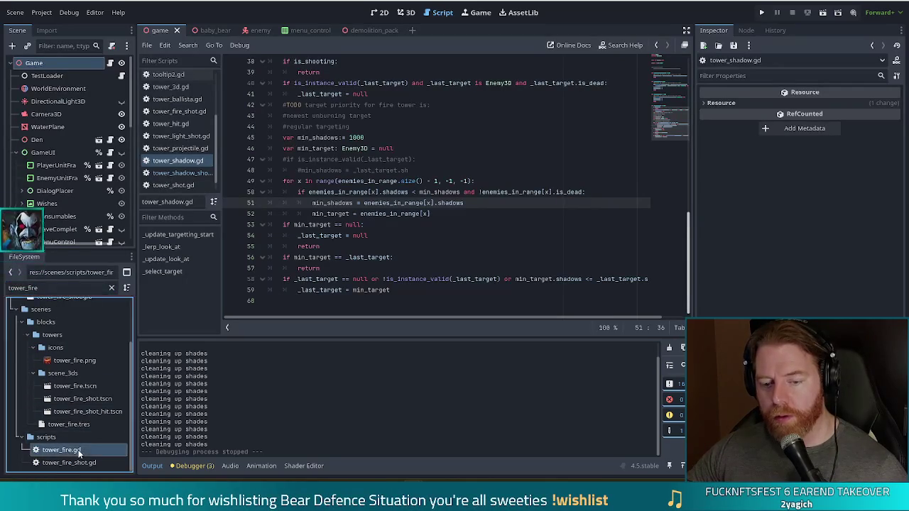
{"action": "scroll", "coordinate": [355, 279], "scroll_direction": "down", "scroll_amount": 3}
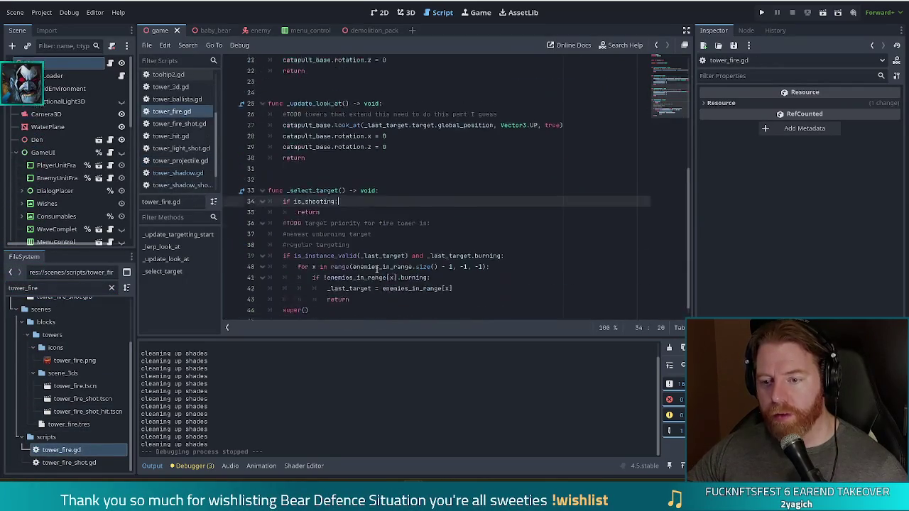
{"action": "left_click", "coordinate": [474, 247]}
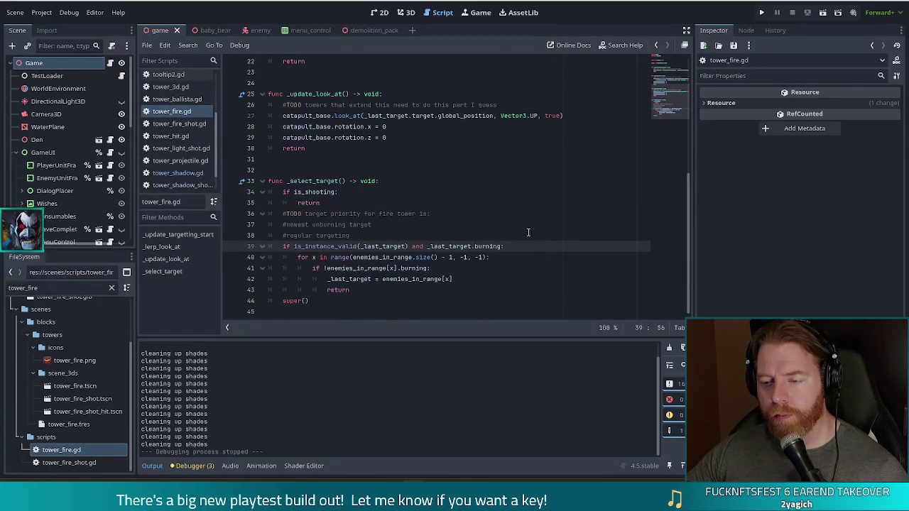
{"action": "left_click", "coordinate": [482, 258]}
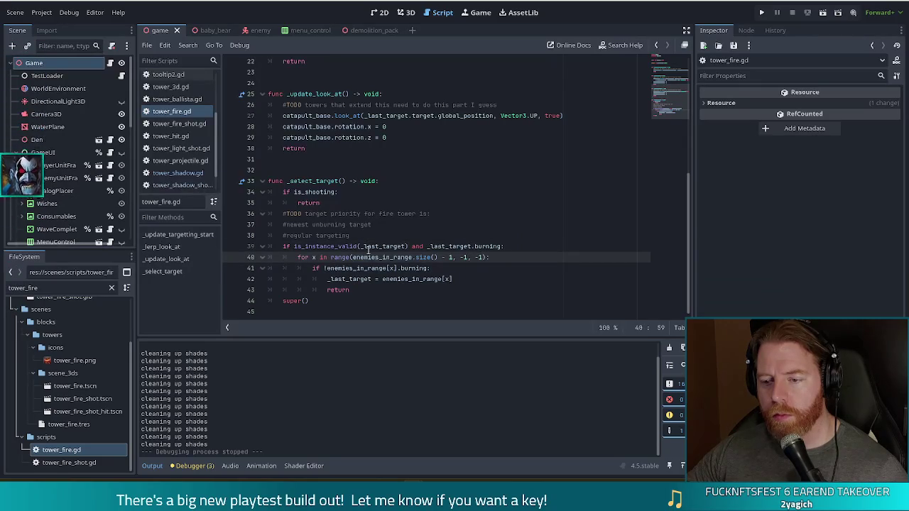
{"action": "left_click_drag", "start_coordinate": [359, 257], "coordinate": [351, 290]}
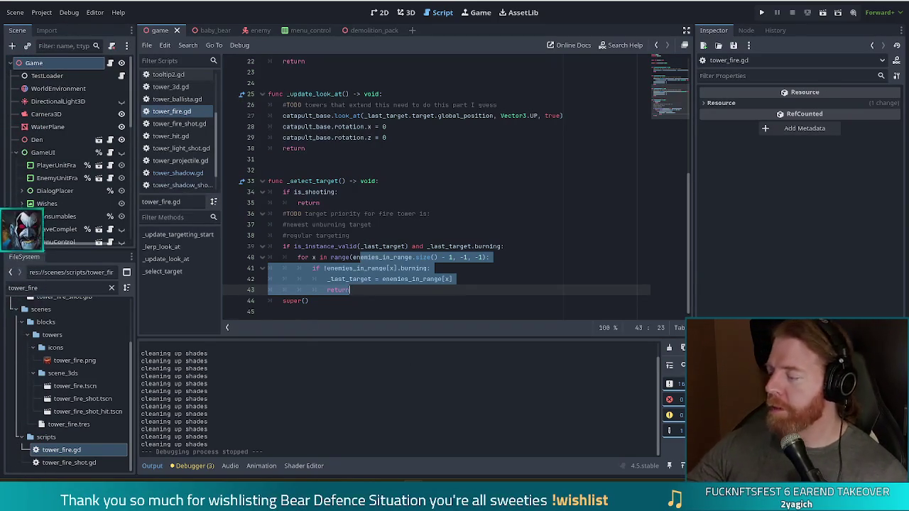
Review tower_fire.gd's retarget assignment on line 42 and super() call, then switch to tower_shadow.gd
{"action": "left_click", "coordinate": [377, 293]}
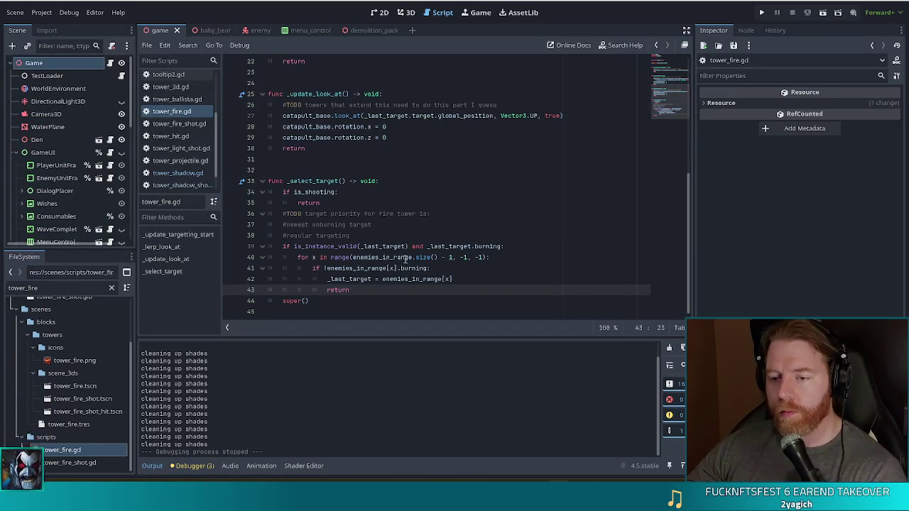
{"action": "left_click", "coordinate": [426, 267]}
{"action": "left_click", "coordinate": [429, 282]}
{"action": "left_click", "coordinate": [385, 281]}
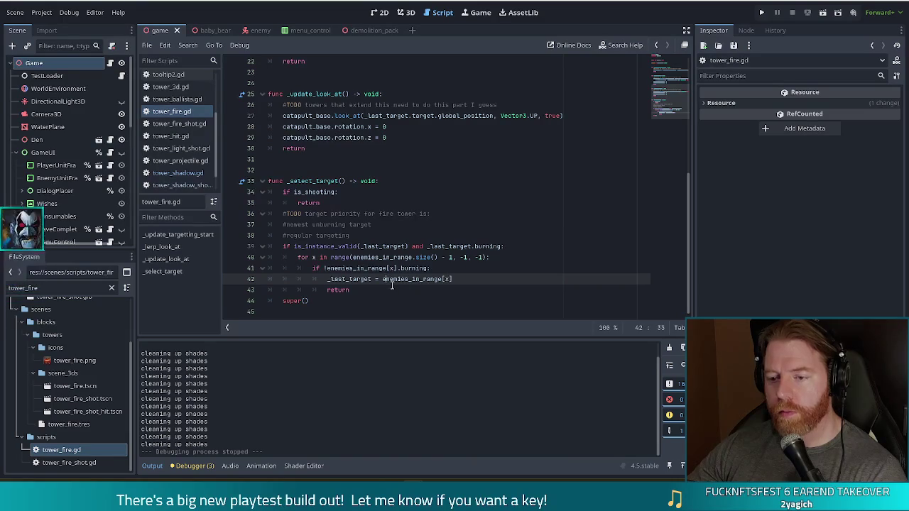
{"action": "left_click", "coordinate": [349, 289]}
{"action": "left_click", "coordinate": [332, 300]}
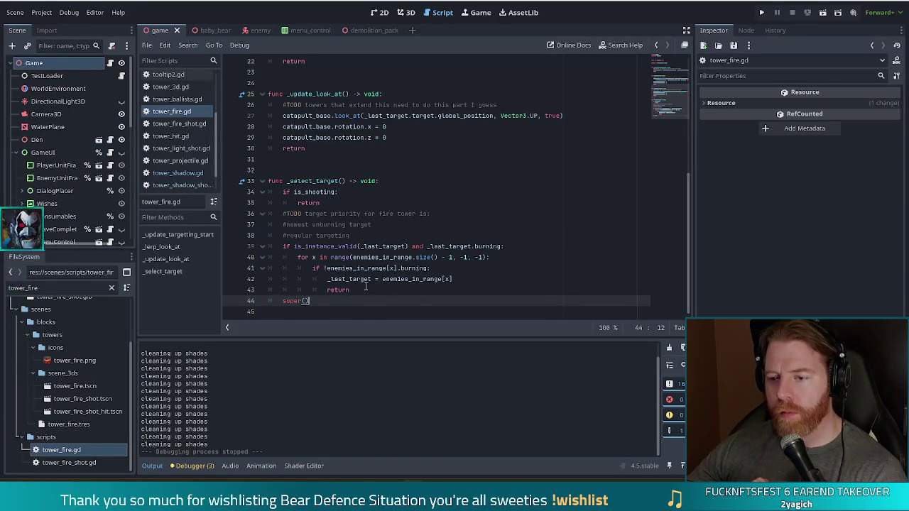
{"action": "mouse_move", "coordinate": [306, 202]}
{"action": "left_mouse_down"}
{"action": "mouse_move", "coordinate": [343, 256]}
{"action": "mouse_move", "coordinate": [433, 278]}
{"action": "left_mouse_up"}
{"action": "left_click", "coordinate": [360, 257]}
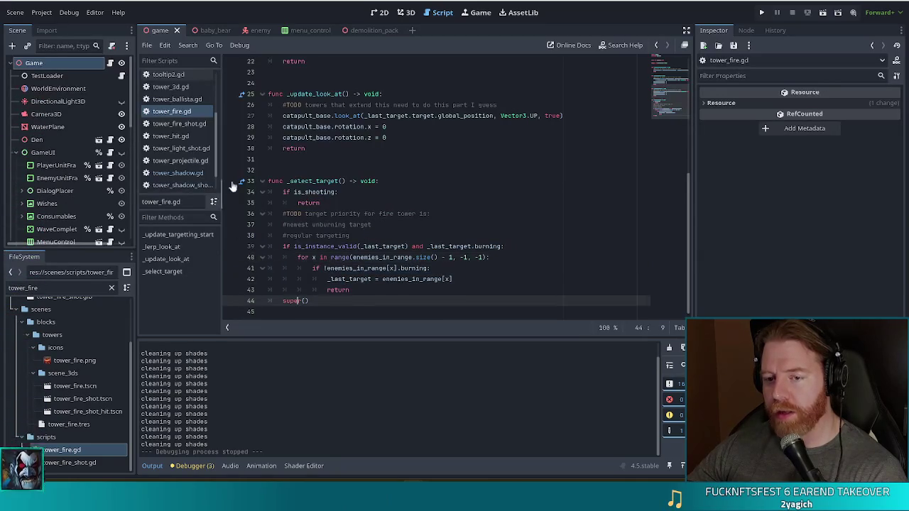
{"action": "left_click", "coordinate": [195, 173]}
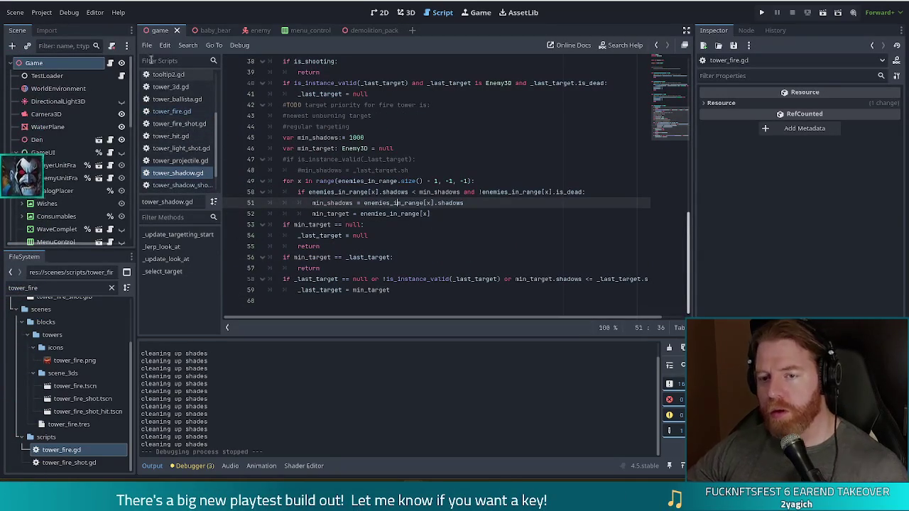
{"action": "left_click", "coordinate": [171, 87]}
{"action": "scroll", "coordinate": [685, 263], "scroll_direction": "down", "scroll_amount": 10}
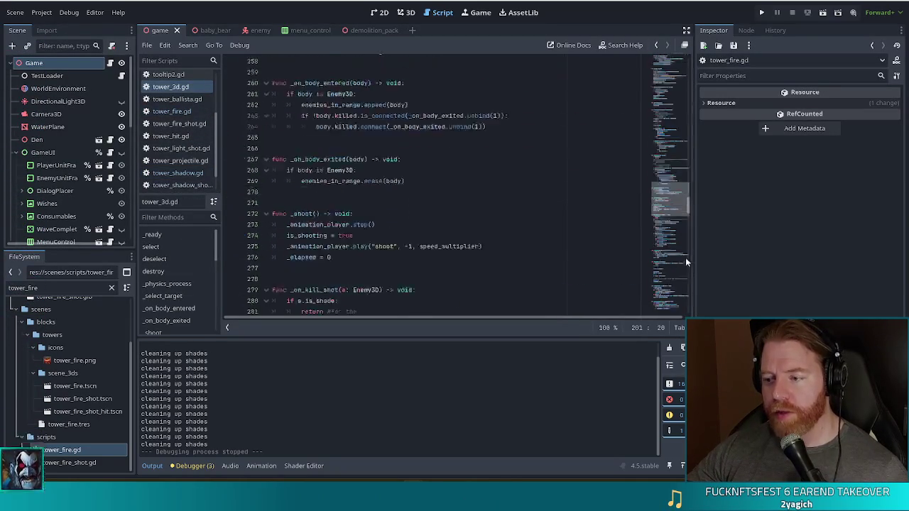
{"action": "scroll", "coordinate": [685, 260], "scroll_direction": "down", "scroll_amount": 15}
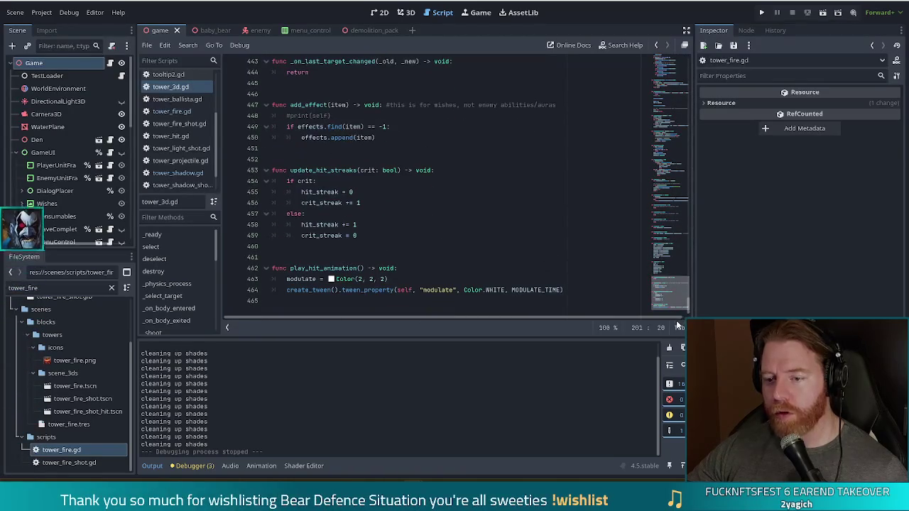
{"action": "left_click", "coordinate": [163, 296]}
{"action": "left_click", "coordinate": [430, 232]}
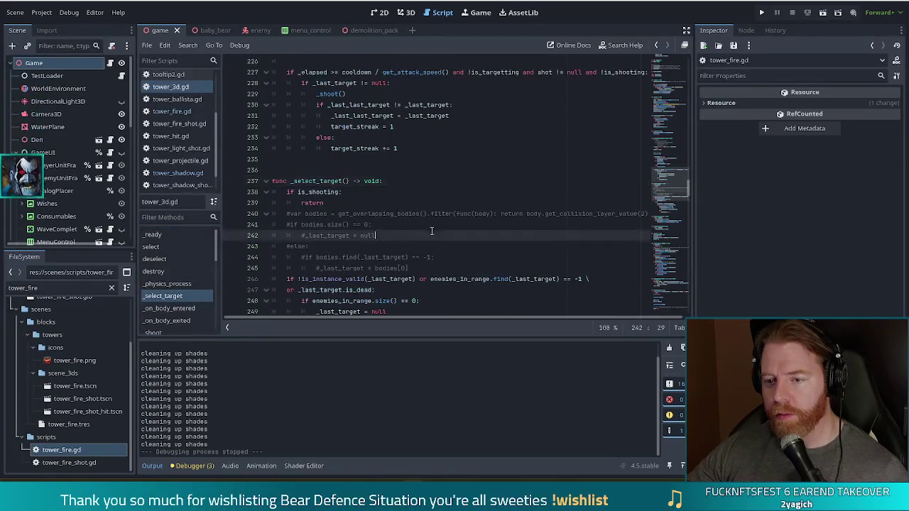
{"action": "scroll", "coordinate": [426, 227], "scroll_direction": "down", "scroll_amount": 3}
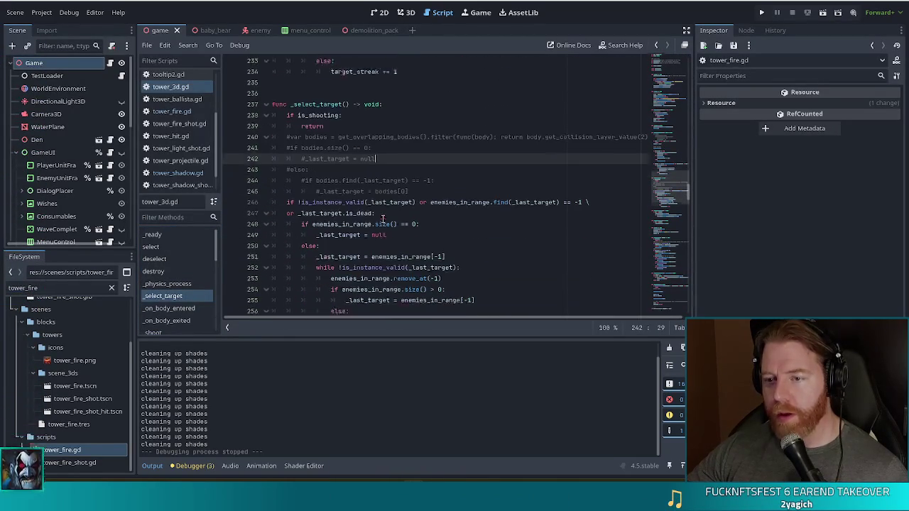
{"action": "left_click_drag", "start_coordinate": [421, 173], "coordinate": [433, 110]}
Delete the commented-out overlapping-bodies lines from _select_target and save tower_3d.gd
{"action": "key", "text": "BackSpace"}
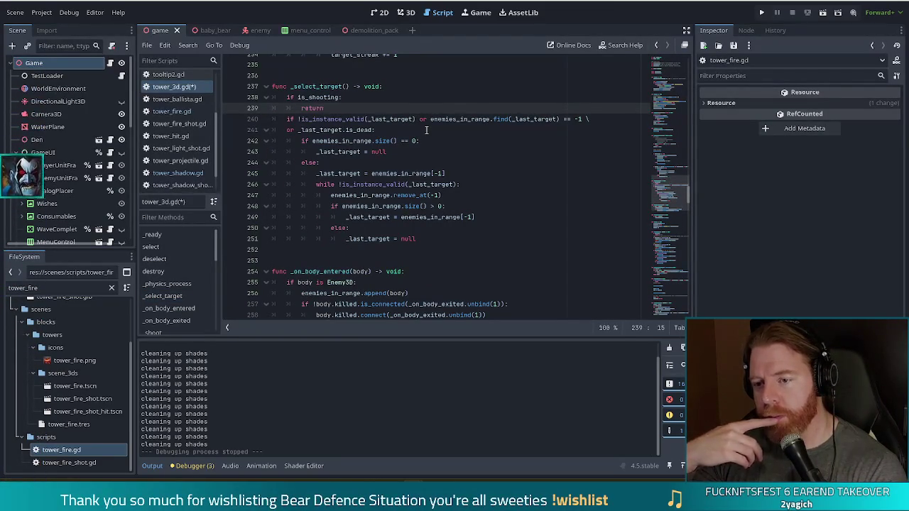
{"action": "key", "text": "ctrl+s"}
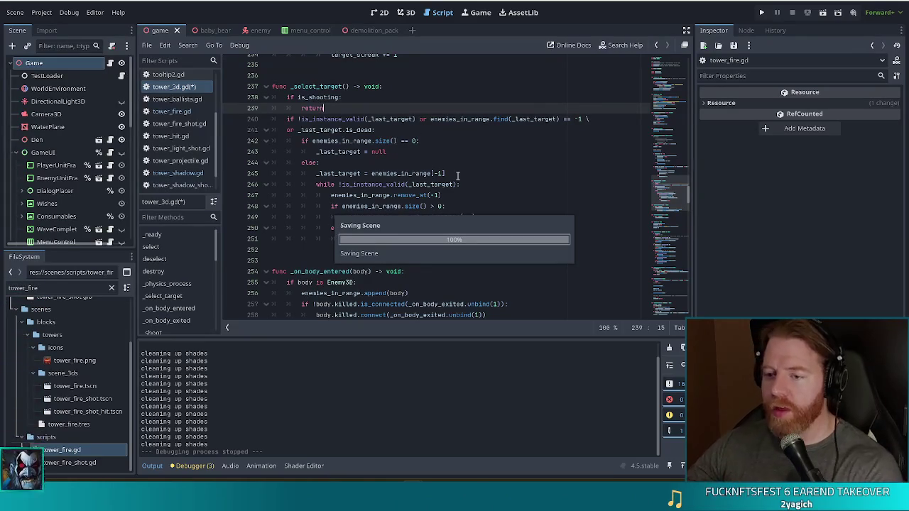
{"action": "left_click", "coordinate": [455, 174]}
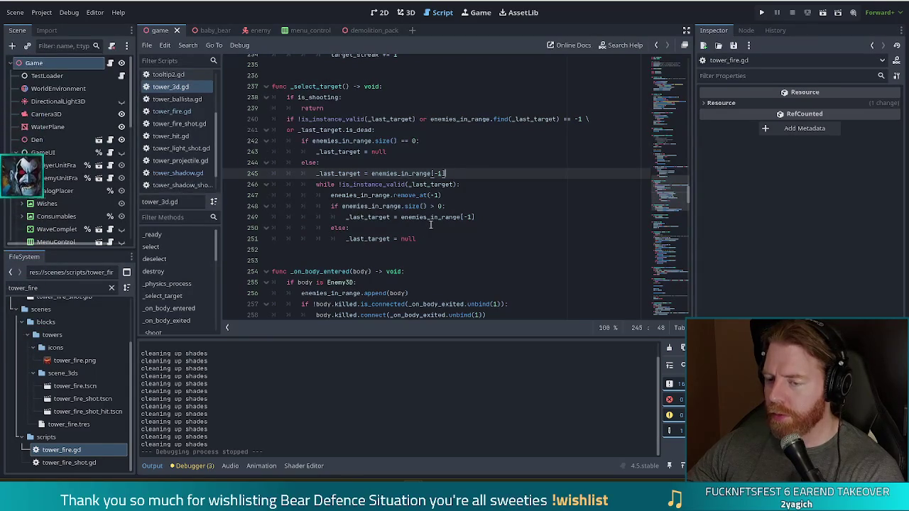
{"action": "mouse_move", "coordinate": [427, 215]}
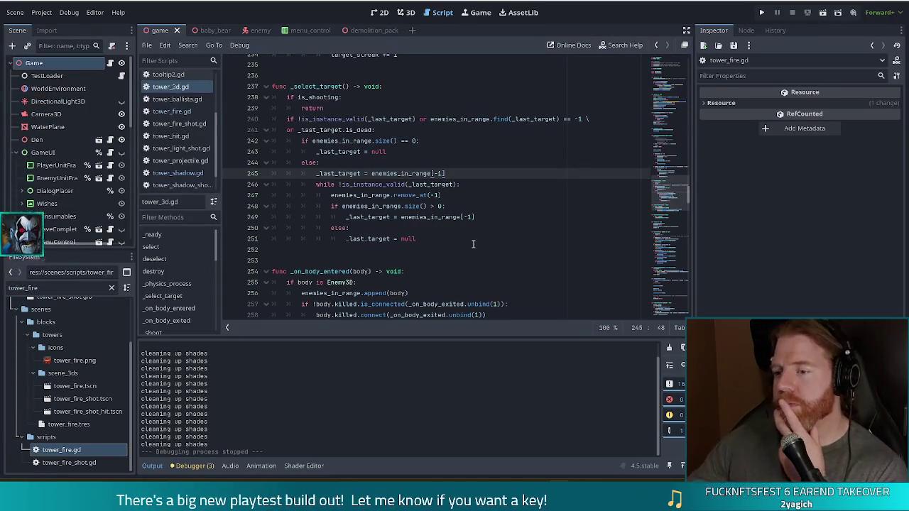
{"action": "key", "text": "Down"}
{"action": "key", "text": "End"}
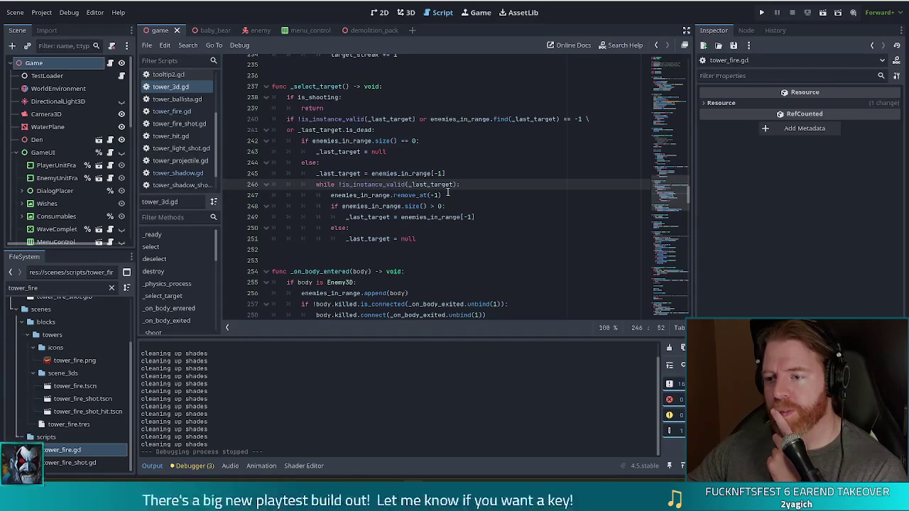
{"action": "left_click", "coordinate": [422, 174]}
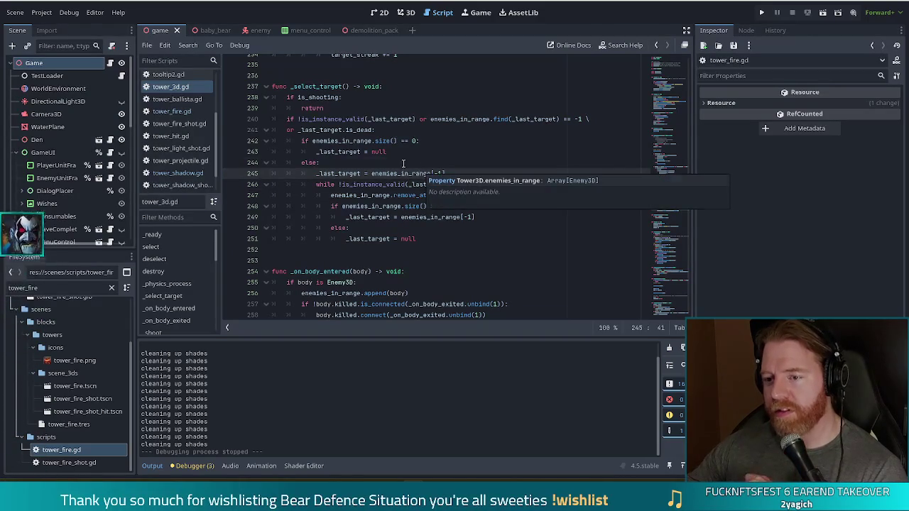
{"action": "left_click", "coordinate": [432, 164]}
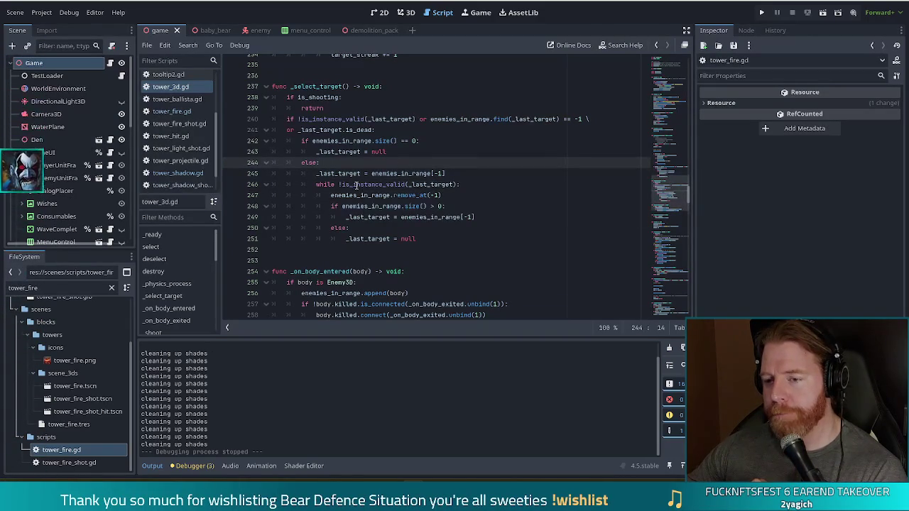
{"action": "mouse_move", "coordinate": [356, 185]}
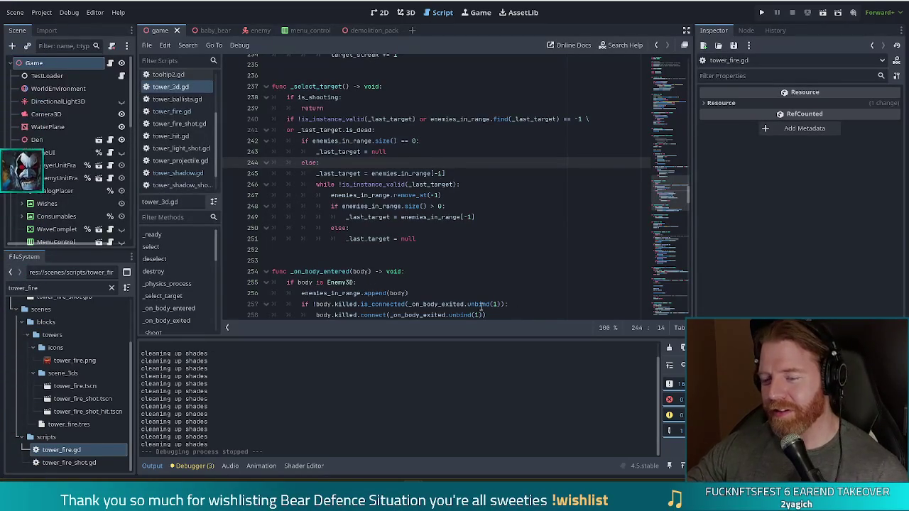
{"action": "left_click", "coordinate": [473, 184]}
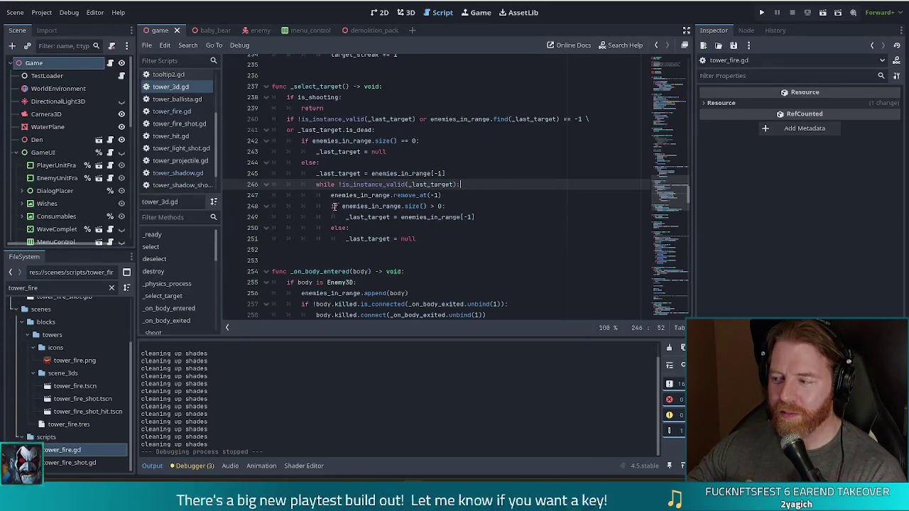
{"action": "left_click", "coordinate": [394, 184]}
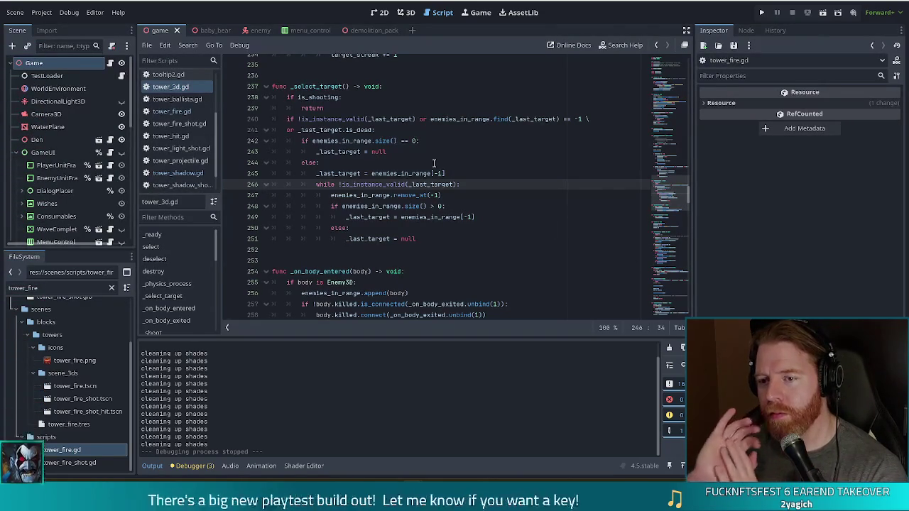
{"action": "left_click_drag", "start_coordinate": [308, 97], "coordinate": [332, 107]}
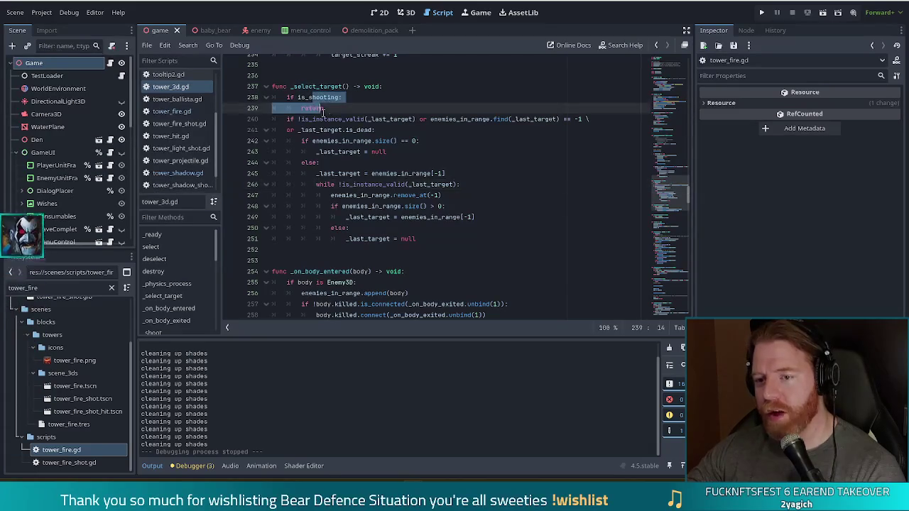
{"action": "left_click", "coordinate": [348, 121]}
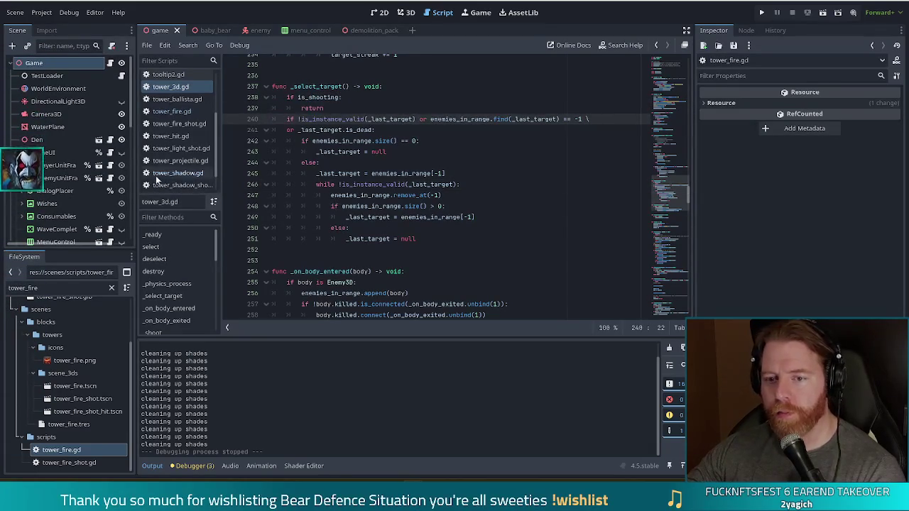
{"action": "scroll", "coordinate": [188, 172], "scroll_direction": "down", "scroll_amount": 2}
Open tower_shadow.gd and review _select_target from the is_shooting check to the min_target declaration
{"action": "left_click", "coordinate": [200, 148]}
{"action": "scroll", "coordinate": [299, 98], "scroll_direction": "up", "scroll_amount": 3}
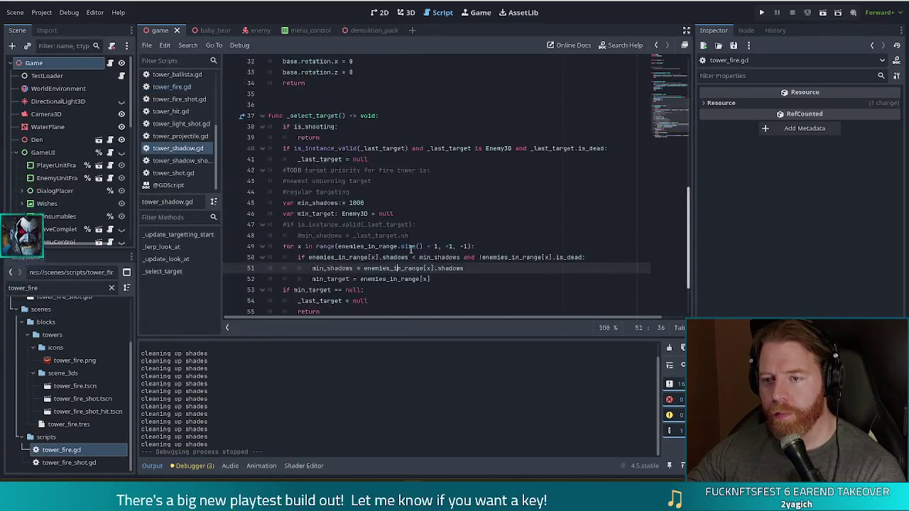
{"action": "scroll", "coordinate": [299, 98], "scroll_direction": "down", "scroll_amount": 2}
{"action": "left_click_drag", "start_coordinate": [299, 98], "coordinate": [306, 105]}
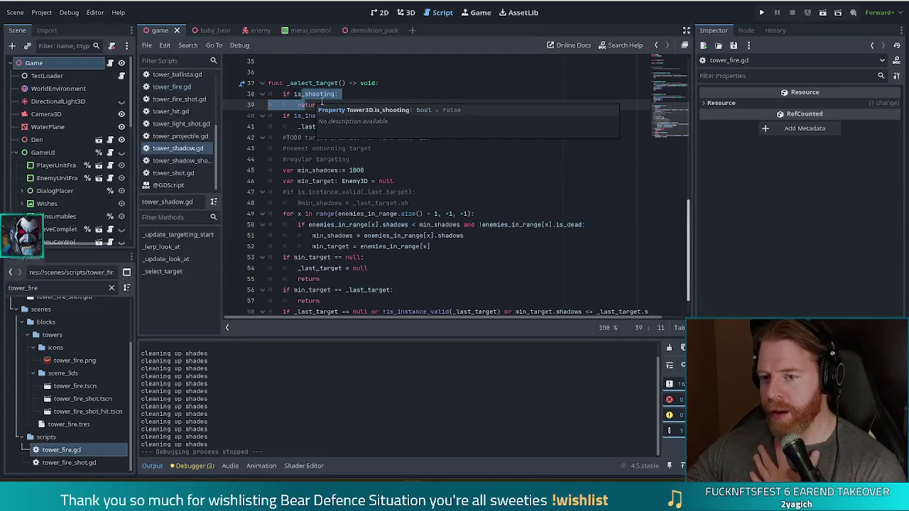
{"action": "left_click", "coordinate": [336, 181]}
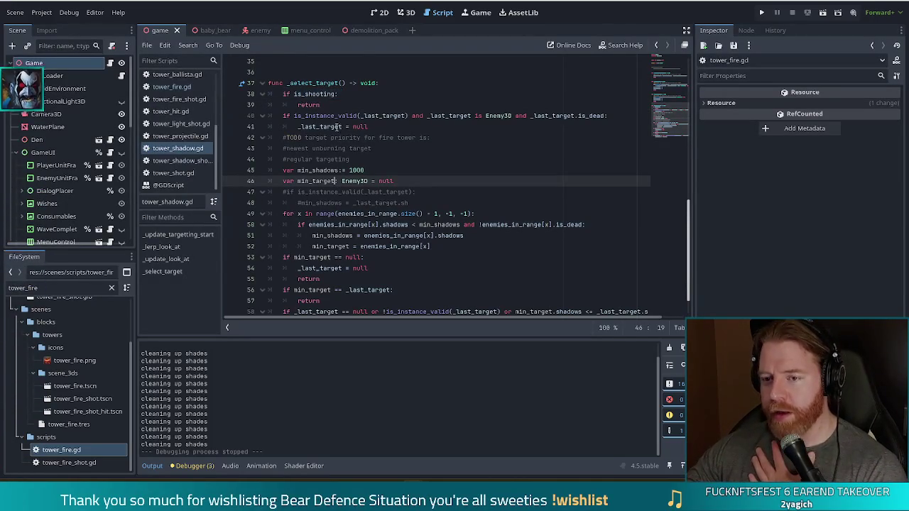
{"action": "left_click", "coordinate": [313, 94]}
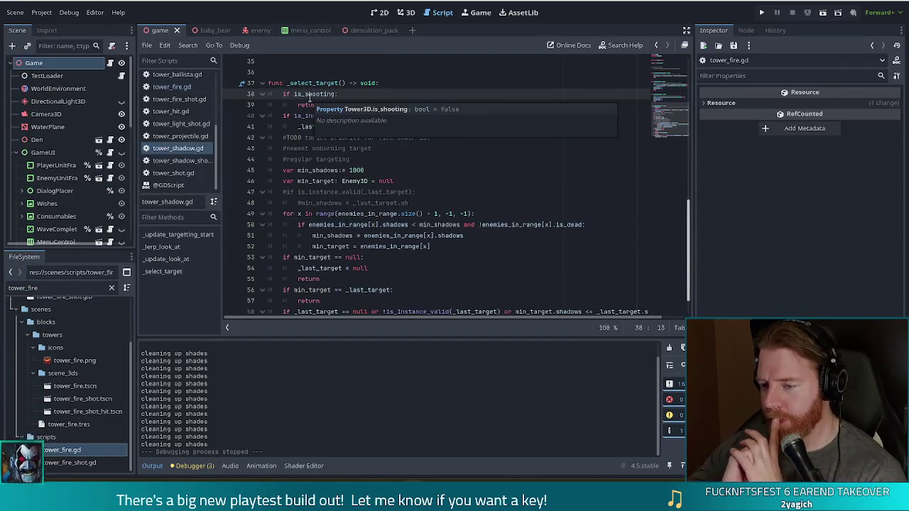
{"action": "scroll", "coordinate": [370, 200], "scroll_direction": "down", "scroll_amount": 1}
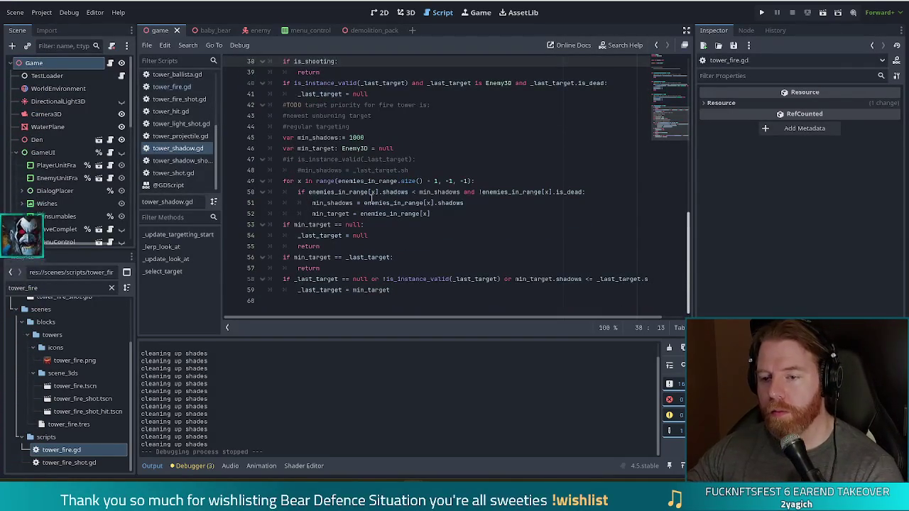
{"action": "scroll", "coordinate": [416, 220], "scroll_direction": "up", "scroll_amount": 2}
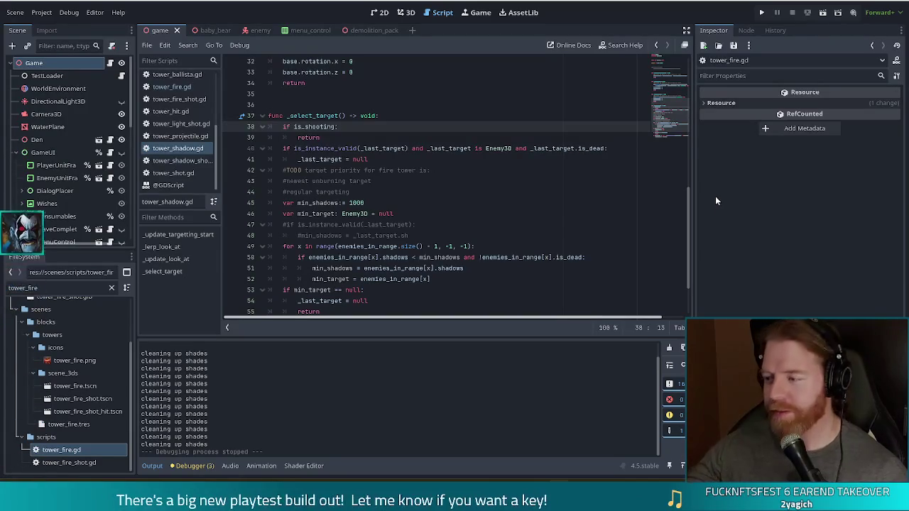
{"action": "left_click", "coordinate": [436, 217]}
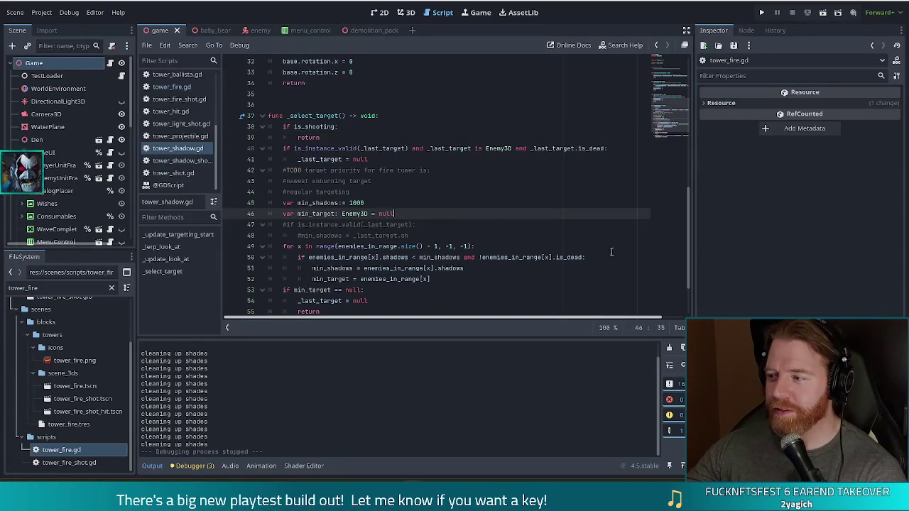
{"action": "left_click", "coordinate": [474, 202]}
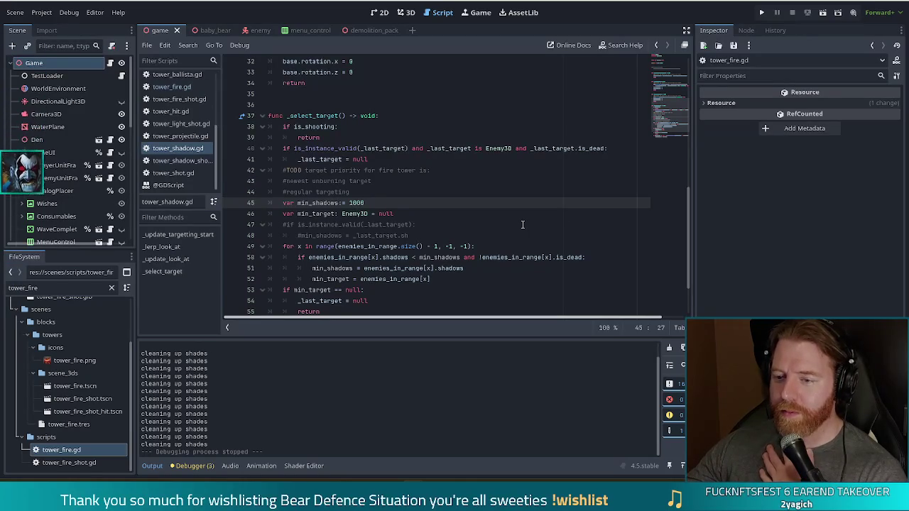
{"action": "left_click", "coordinate": [454, 235]}
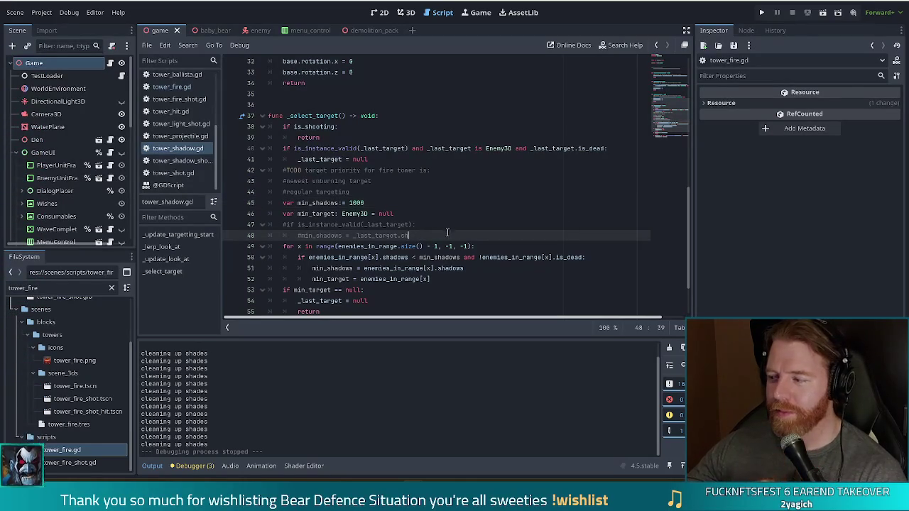
{"action": "left_click", "coordinate": [323, 269]}
{"action": "scroll", "coordinate": [634, 273], "scroll_direction": "down", "scroll_amount": 2}
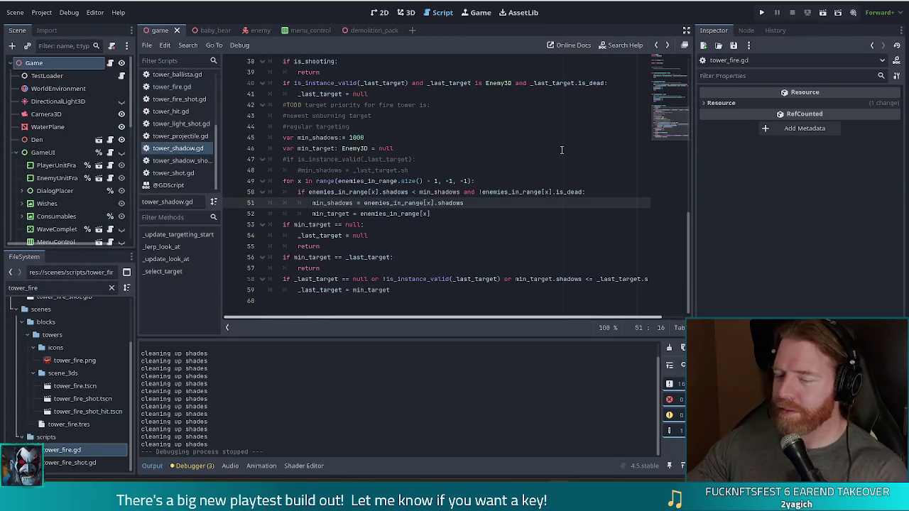
{"action": "left_click", "coordinate": [460, 180]}
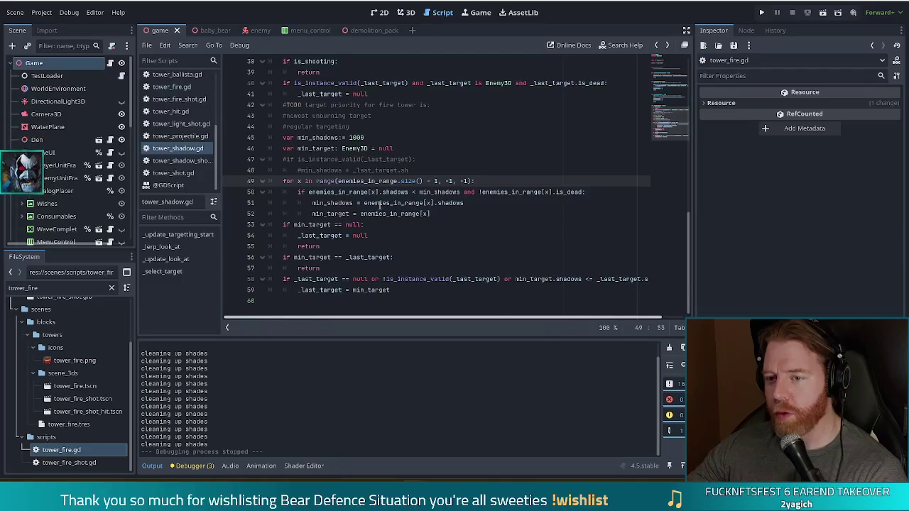
{"action": "scroll", "coordinate": [379, 205], "scroll_direction": "up", "scroll_amount": 1}
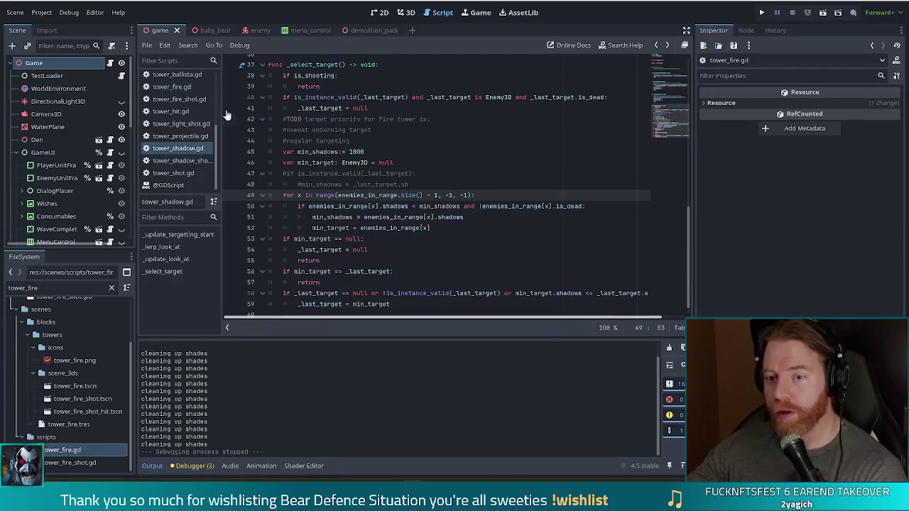
Open tower_3d.gd and inspect _select_target's invalid-target loop and is_instance_valid check on line 240
{"action": "left_click", "coordinate": [177, 74]}
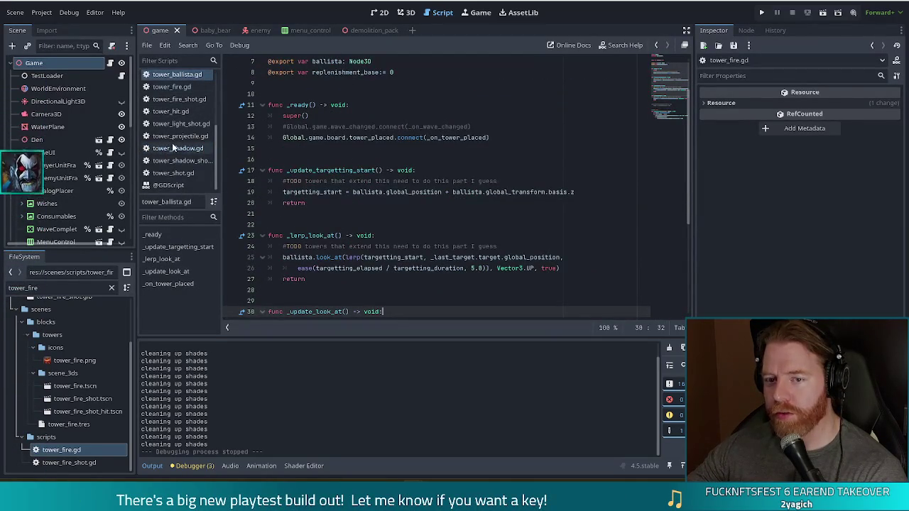
{"action": "scroll", "coordinate": [359, 264], "scroll_direction": "down", "scroll_amount": 2}
{"action": "scroll", "coordinate": [178, 146], "scroll_direction": "up", "scroll_amount": 2}
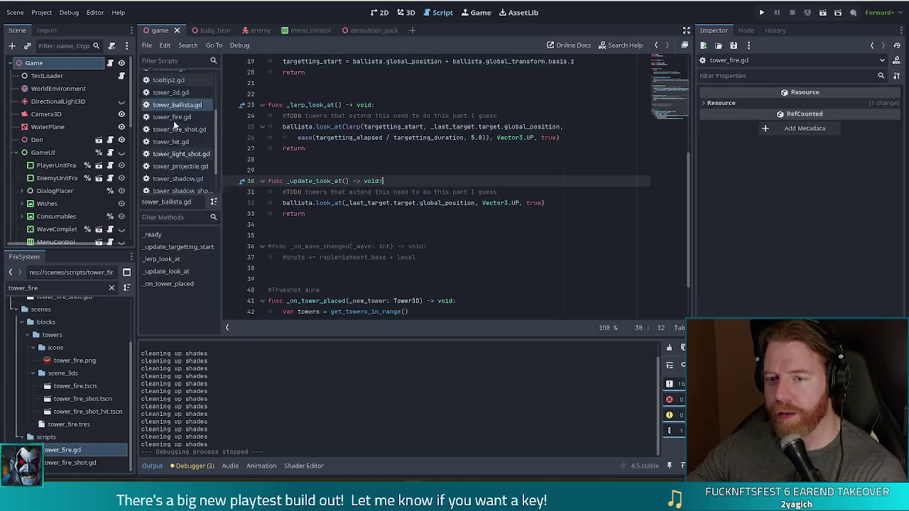
{"action": "left_click", "coordinate": [173, 107]}
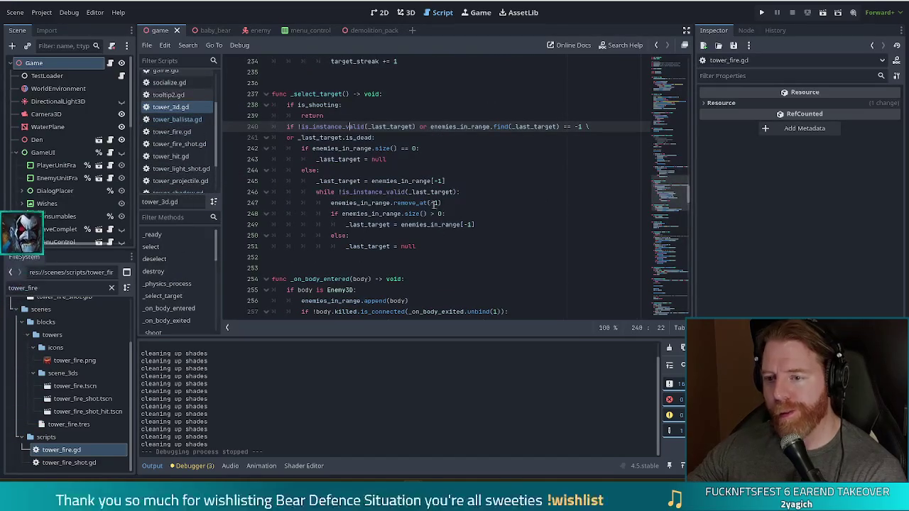
{"action": "left_click", "coordinate": [464, 191]}
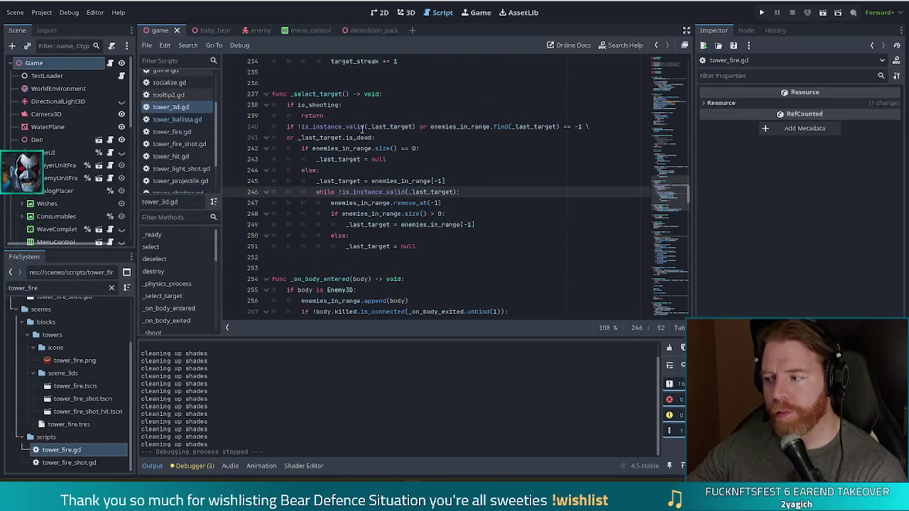
{"action": "left_click", "coordinate": [345, 127]}
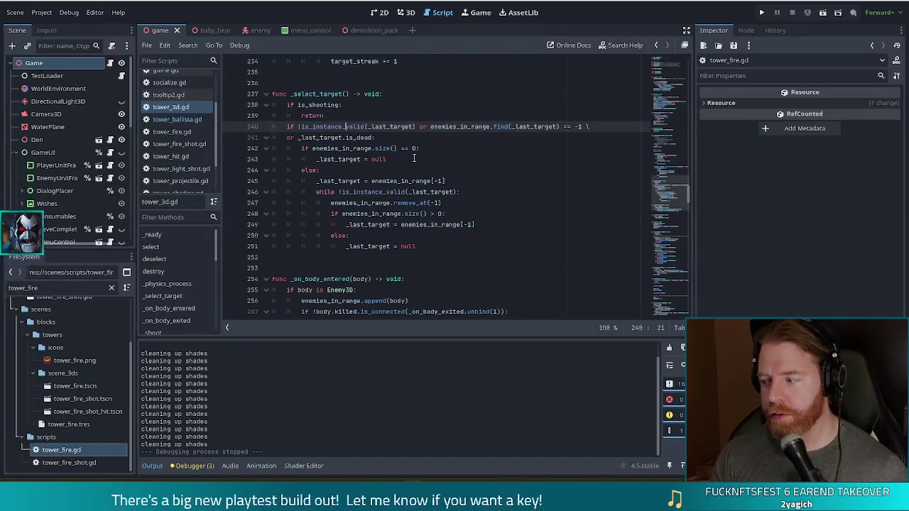
{"action": "key", "text": "ctrl+f"}
Search tower_3d.gd for is_shooting and step through the matches to where _shoot sets it true
{"action": "type", "text": "is_shooting"}
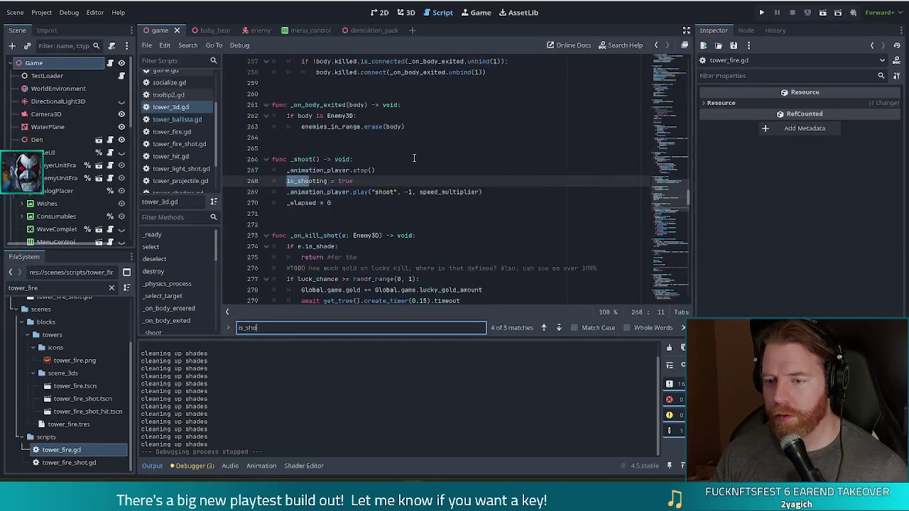
{"action": "left_click", "coordinate": [560, 327]}
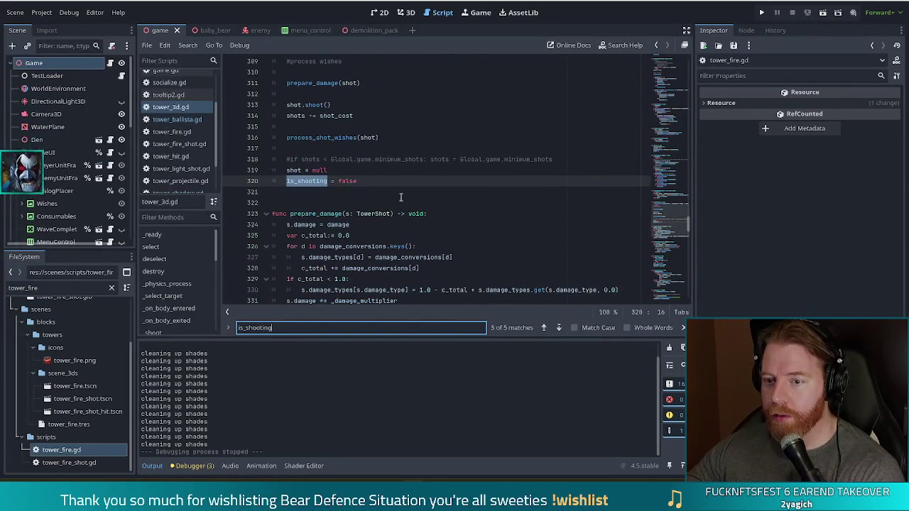
{"action": "scroll", "coordinate": [389, 172], "scroll_direction": "up", "scroll_amount": 1}
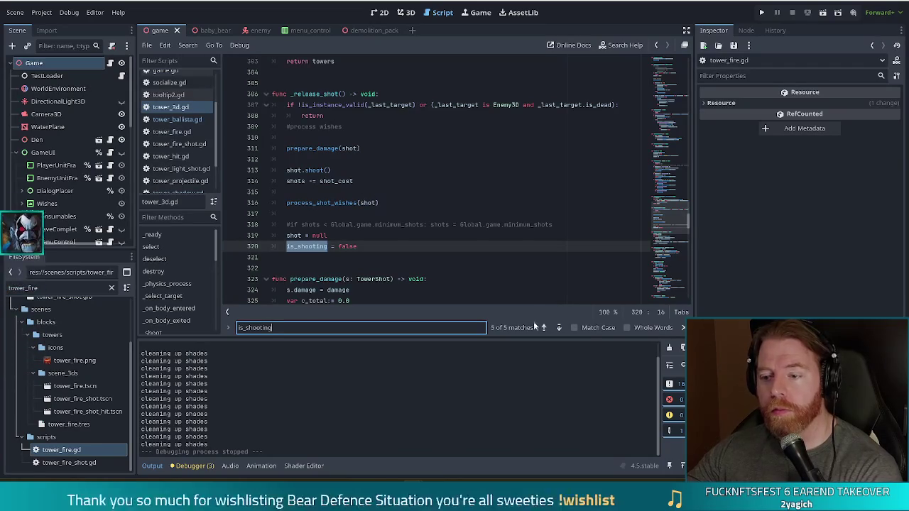
{"action": "left_click", "coordinate": [545, 328]}
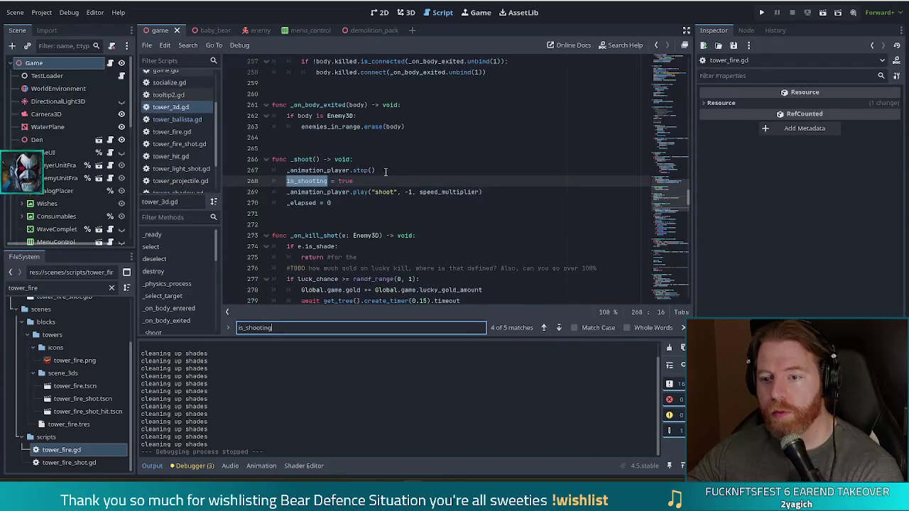
{"action": "left_click", "coordinate": [352, 148]}
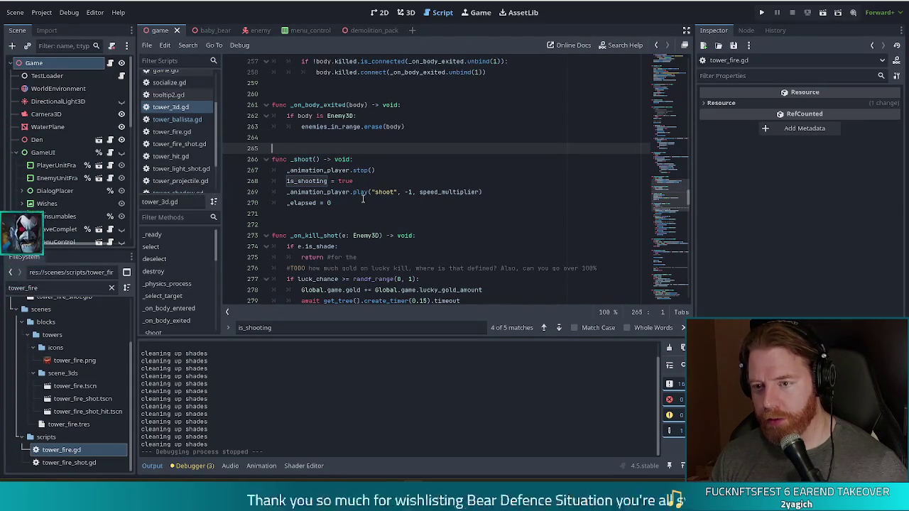
{"action": "key", "text": "ctrl+f"}
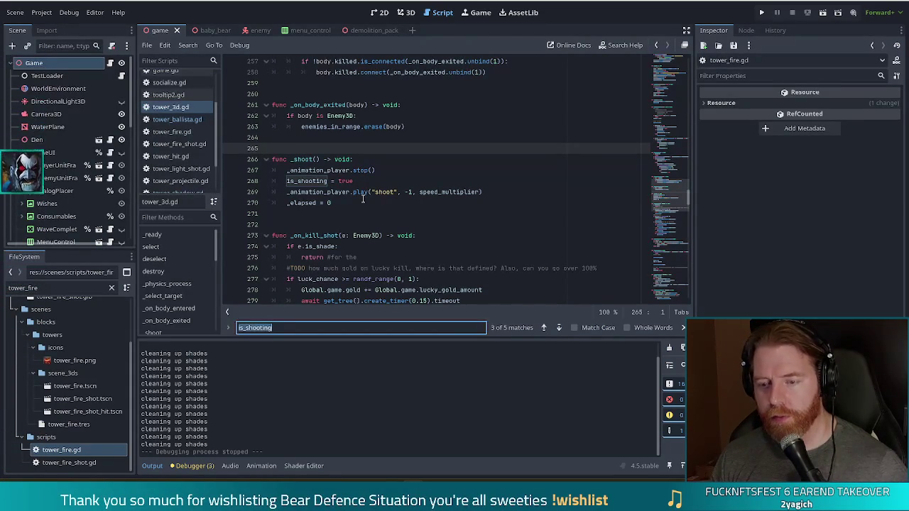
Search for _shoot, step through matches, then narrow to '_shoot(' to find the _physics_process call
{"action": "type", "text": "_shoot"}
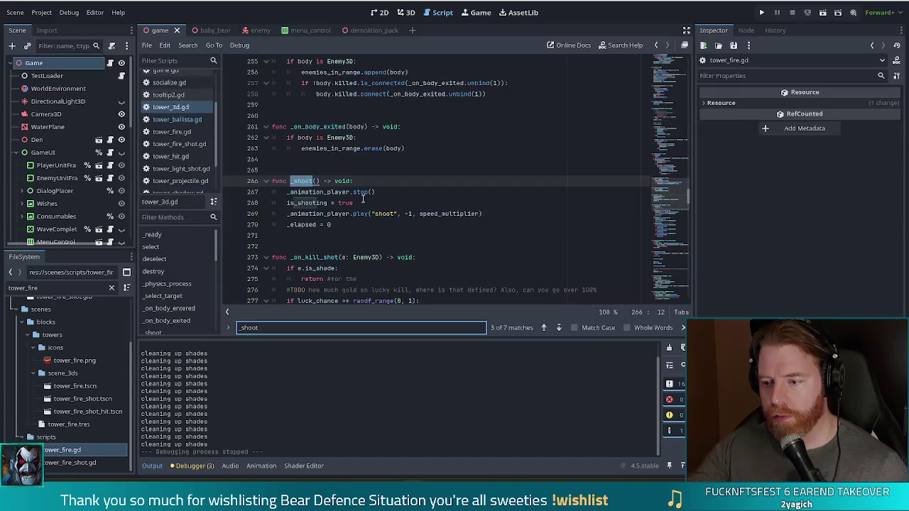
{"action": "left_click", "coordinate": [544, 328]}
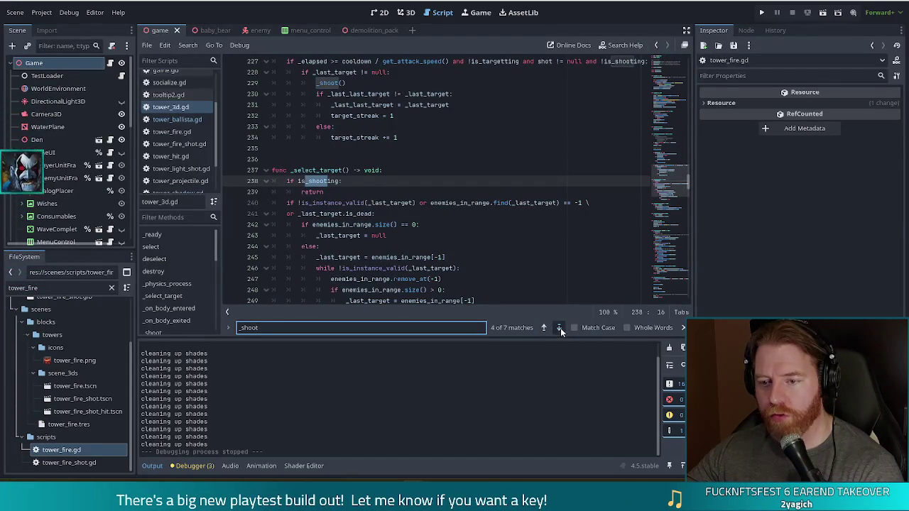
{"action": "left_click", "coordinate": [558, 328]}
{"action": "left_click", "coordinate": [559, 328]}
{"action": "left_click", "coordinate": [559, 328]}
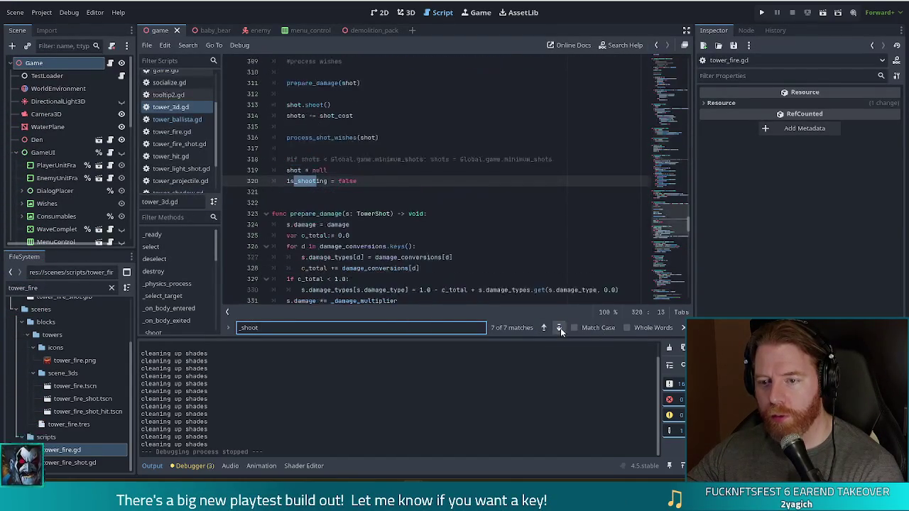
{"action": "left_click", "coordinate": [559, 327]}
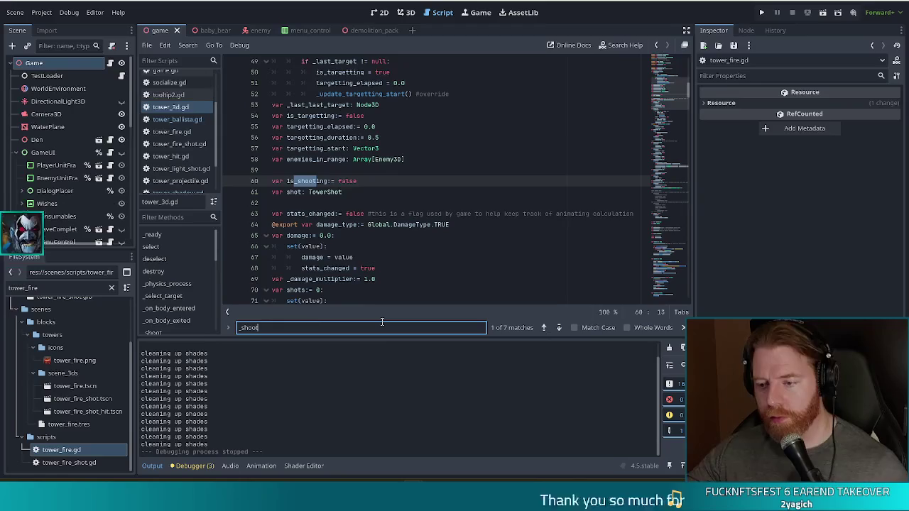
{"action": "type", "text": "("}
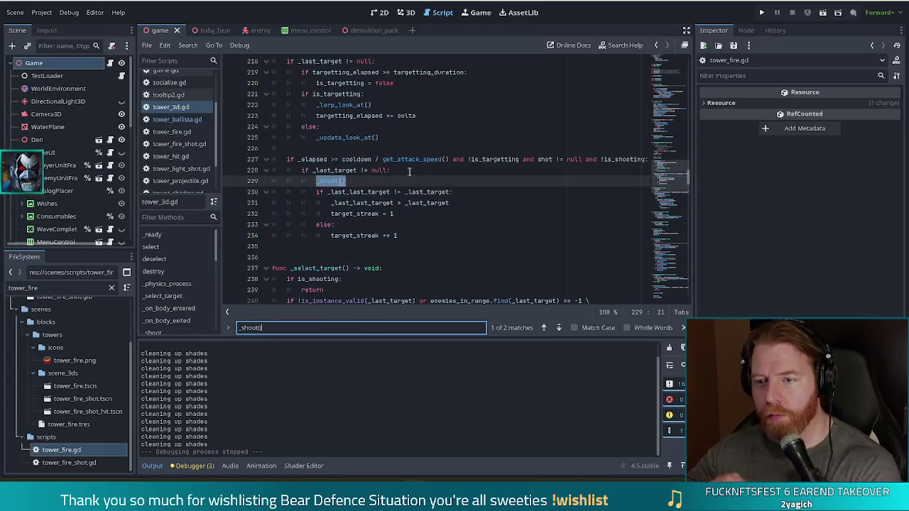
{"action": "scroll", "coordinate": [395, 199], "scroll_direction": "up", "scroll_amount": 2}
{"action": "scroll", "coordinate": [394, 199], "scroll_direction": "up", "scroll_amount": 3}
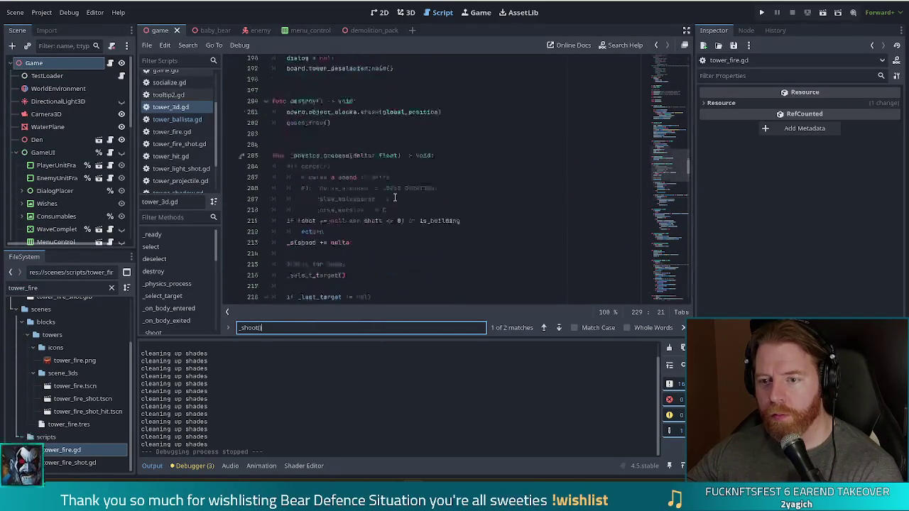
{"action": "scroll", "coordinate": [396, 197], "scroll_direction": "down", "scroll_amount": 3}
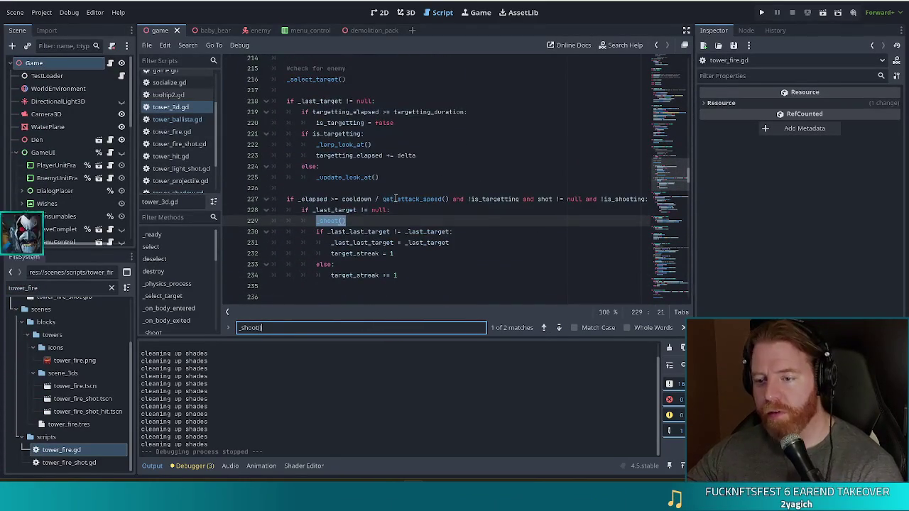
{"action": "scroll", "coordinate": [395, 192], "scroll_direction": "down", "scroll_amount": 1}
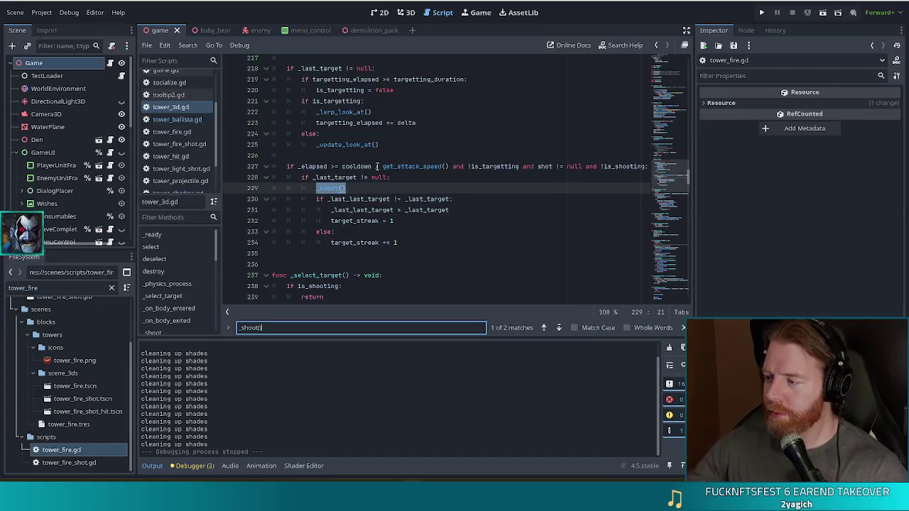
Inspect the _shoot() call and _last_target on line 230, then run the game with F5
{"action": "left_click", "coordinate": [433, 187]}
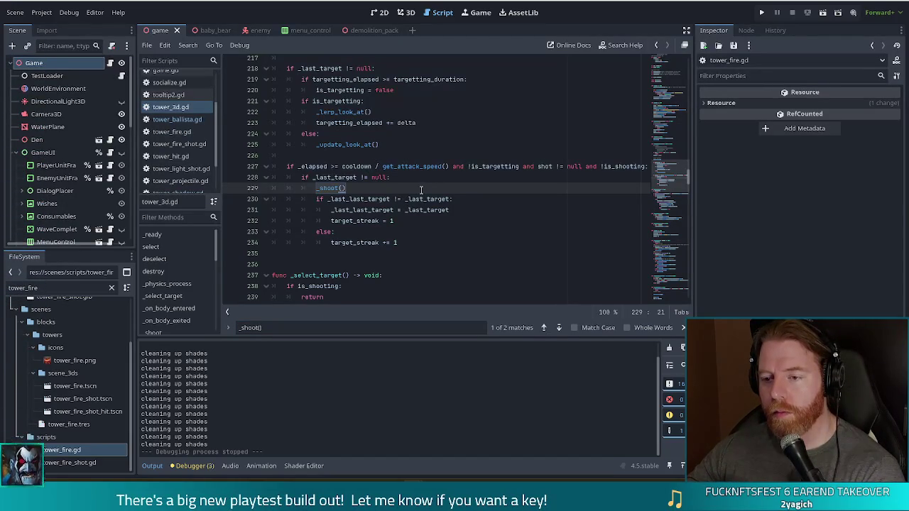
{"action": "left_click", "coordinate": [418, 198]}
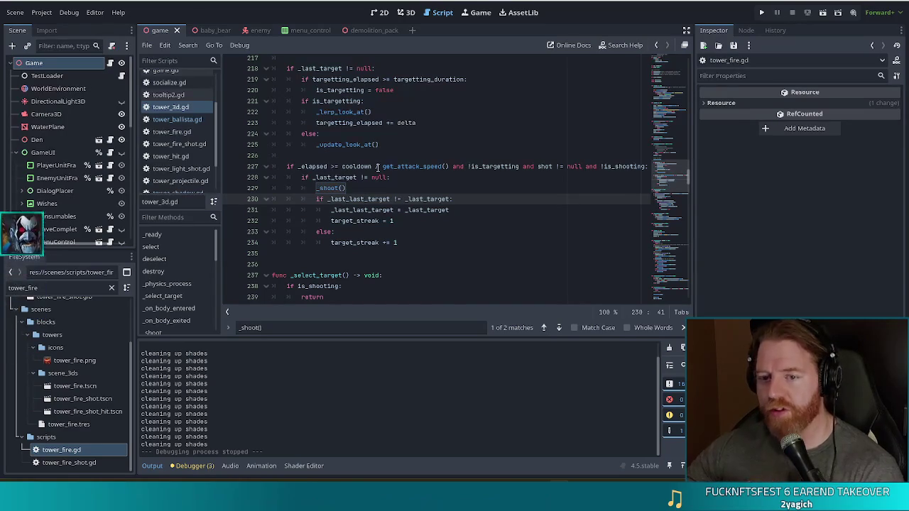
{"action": "scroll", "coordinate": [215, 121], "scroll_direction": "up", "scroll_amount": 1}
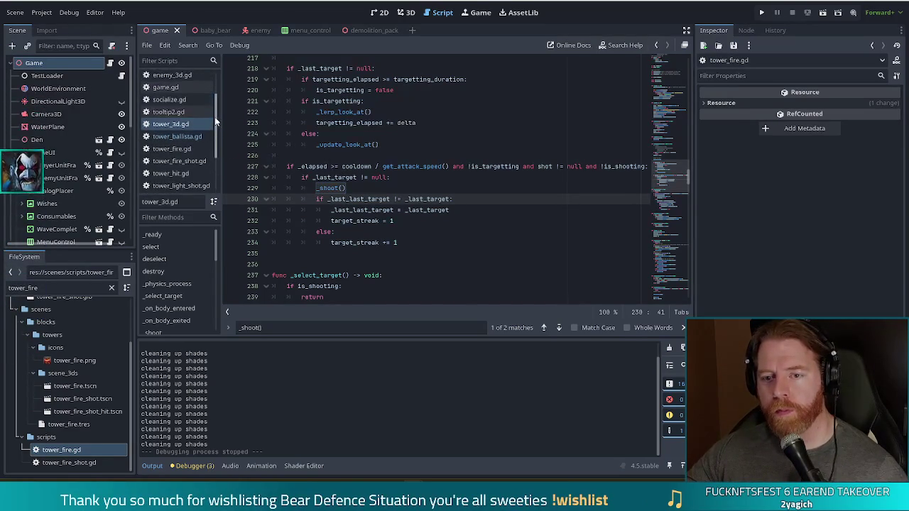
{"action": "scroll", "coordinate": [215, 120], "scroll_direction": "down", "scroll_amount": 1}
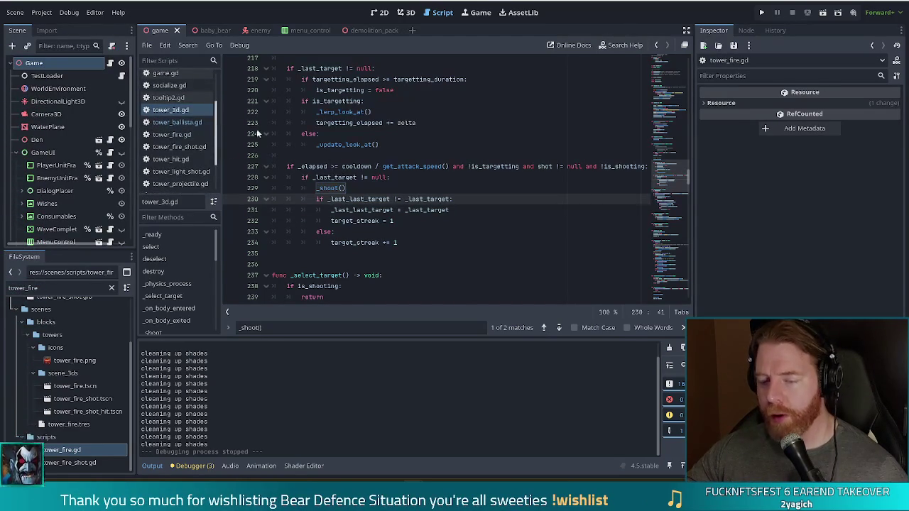
{"action": "left_click", "coordinate": [342, 189]}
{"action": "left_click", "coordinate": [390, 190]}
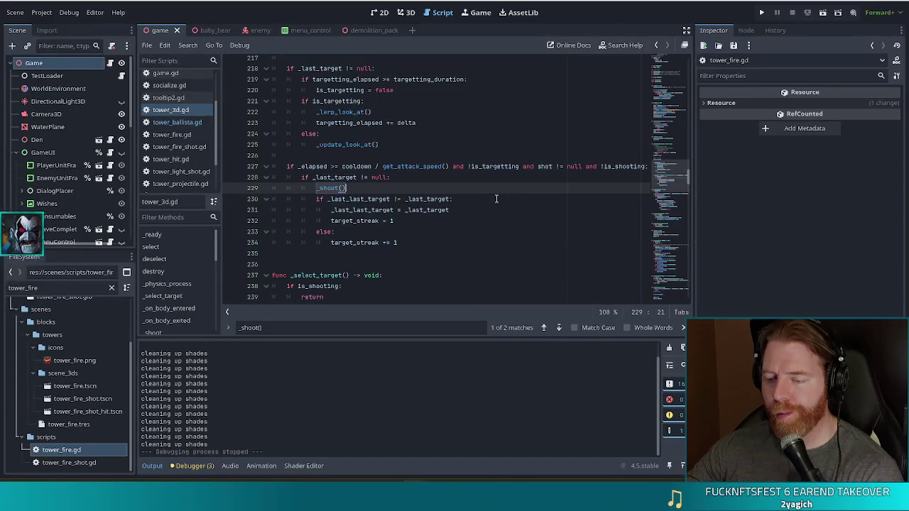
{"action": "key", "text": "F5"}
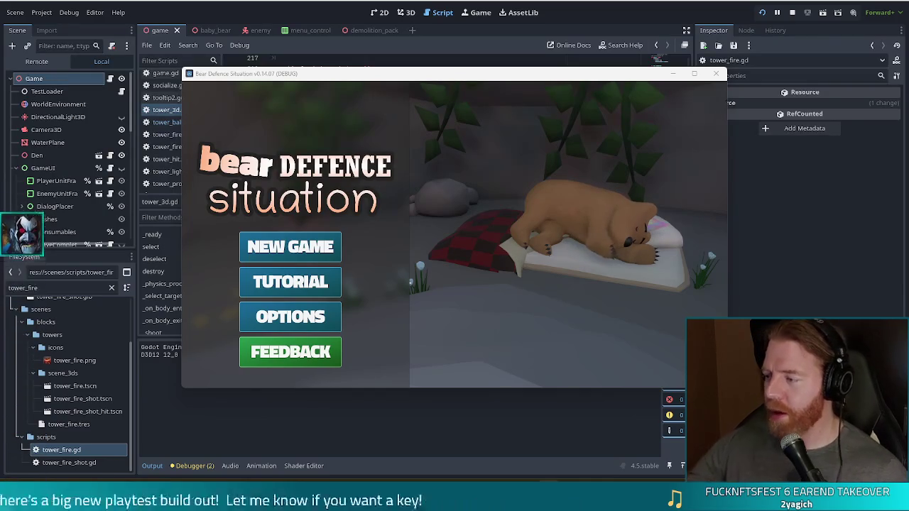
Start a new game and place a ballista tower from a Pair beside the upper path
{"action": "left_click", "coordinate": [304, 242]}
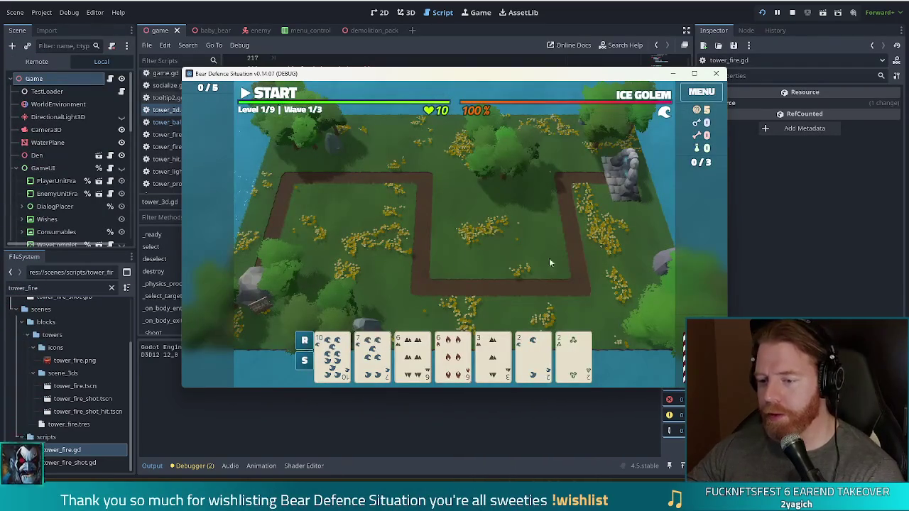
{"action": "left_click", "coordinate": [412, 355]}
{"action": "left_click", "coordinate": [452, 355]}
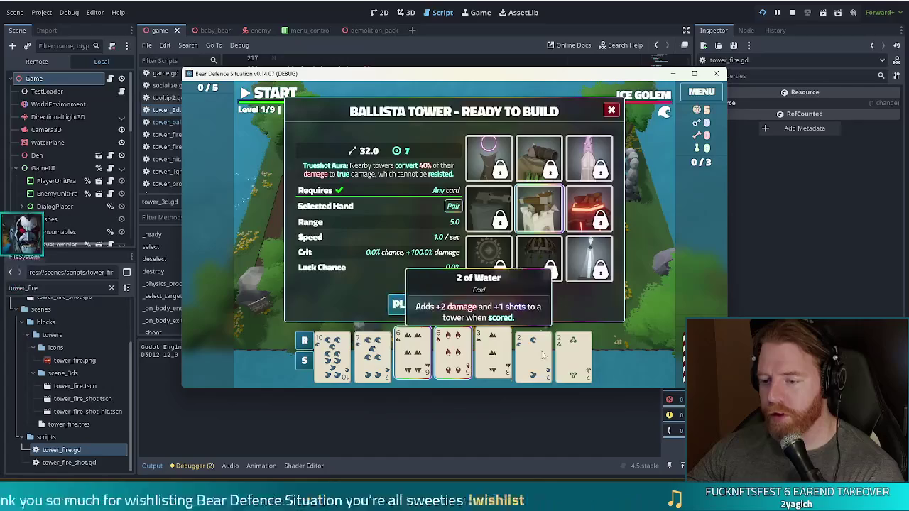
{"action": "left_click", "coordinate": [416, 305]}
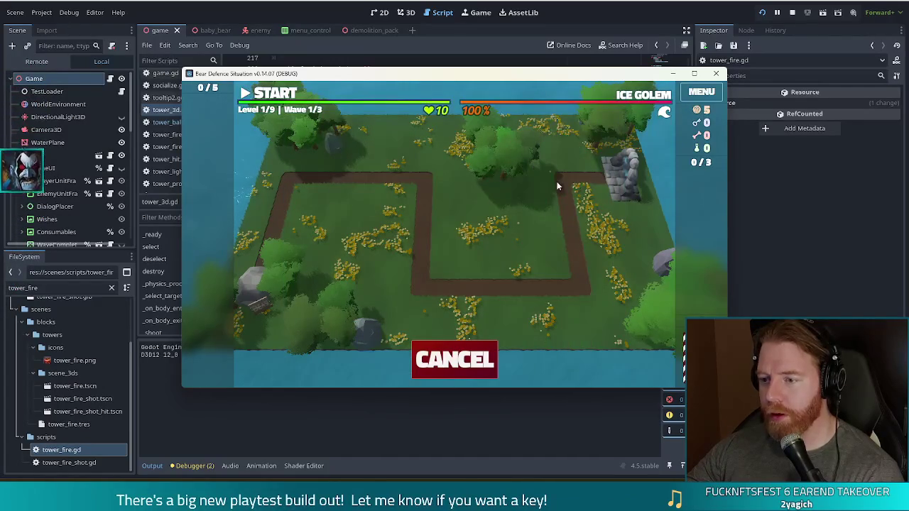
{"action": "left_click", "coordinate": [546, 174]}
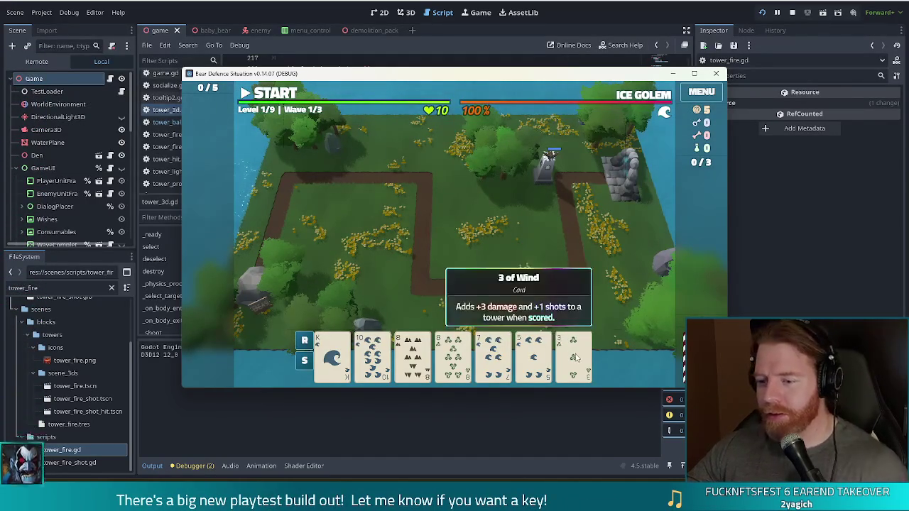
Discard for new cards, build an 8s-and-6s Two Pair tower by the upper-right rocks, then start wave 1
{"action": "left_click", "coordinate": [573, 352]}
{"action": "left_click", "coordinate": [493, 352]}
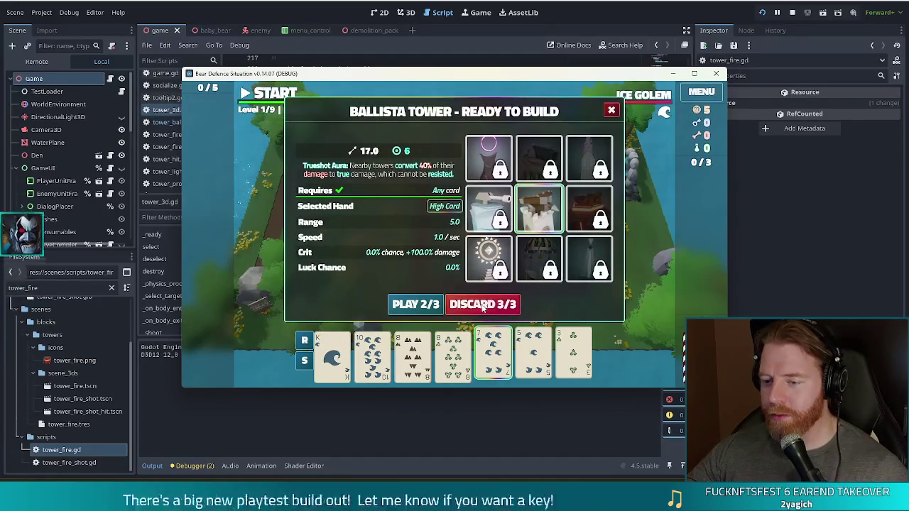
{"action": "left_click", "coordinate": [485, 304]}
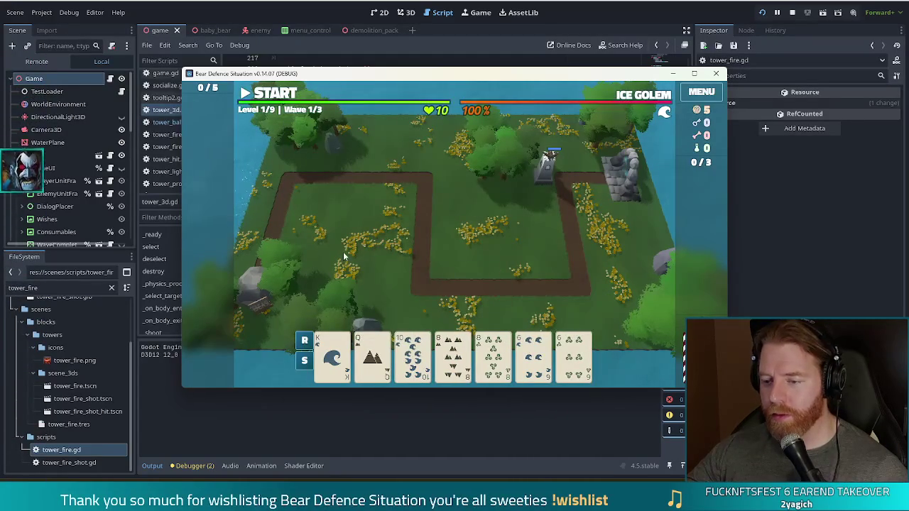
{"action": "left_click", "coordinate": [453, 353]}
{"action": "left_click", "coordinate": [493, 353]}
{"action": "left_click", "coordinate": [533, 353]}
{"action": "left_click", "coordinate": [573, 353]}
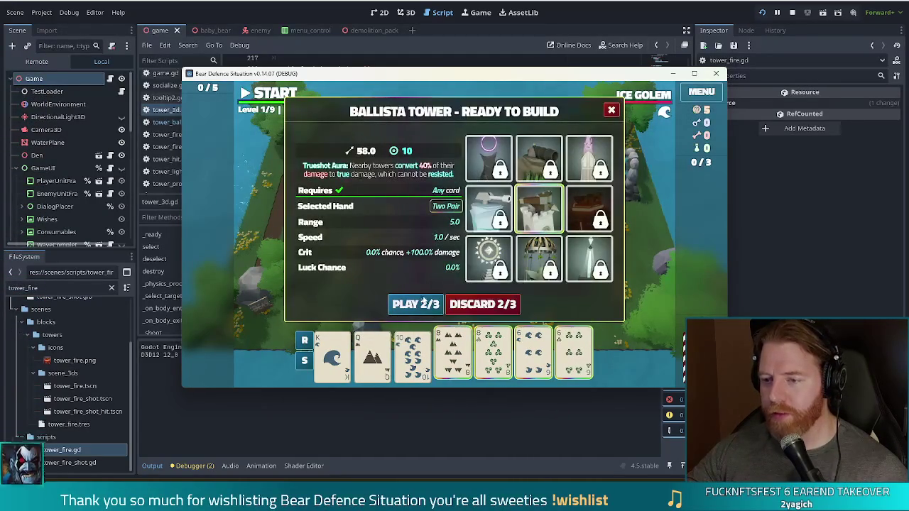
{"action": "left_click", "coordinate": [423, 302]}
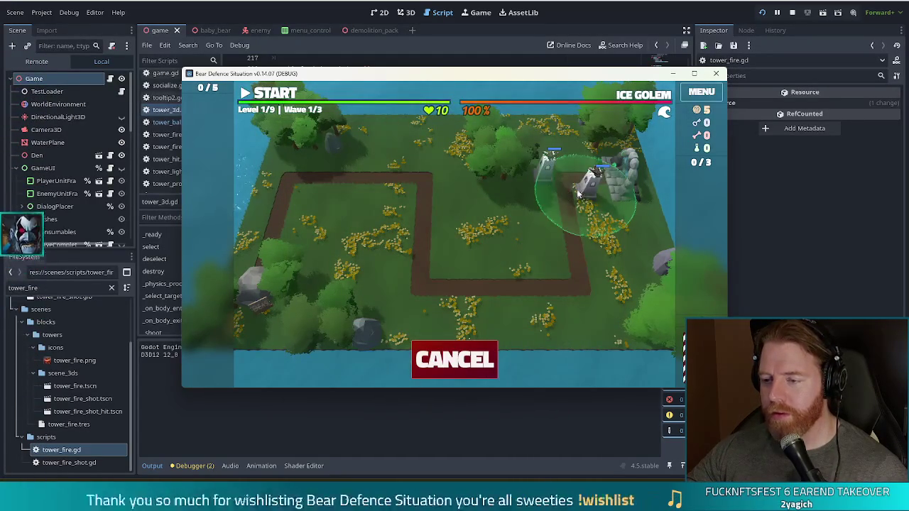
{"action": "left_click", "coordinate": [577, 189]}
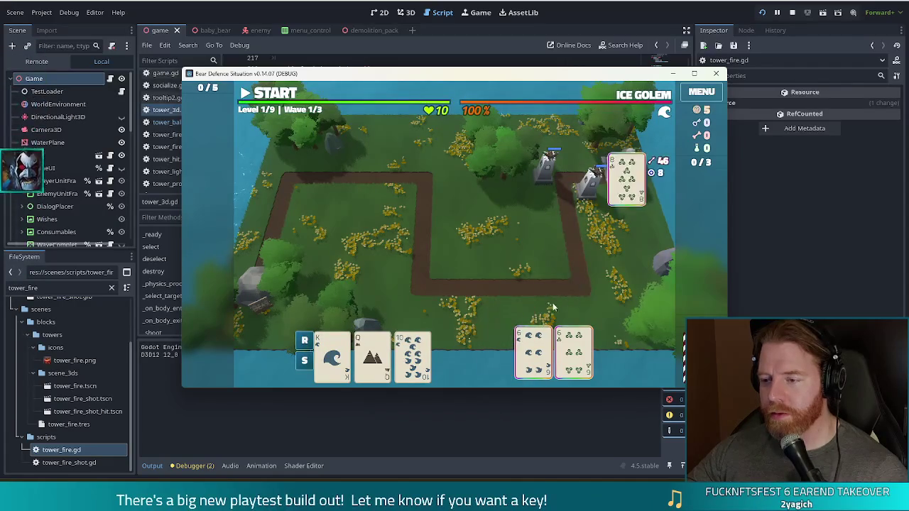
{"action": "left_click", "coordinate": [277, 93]}
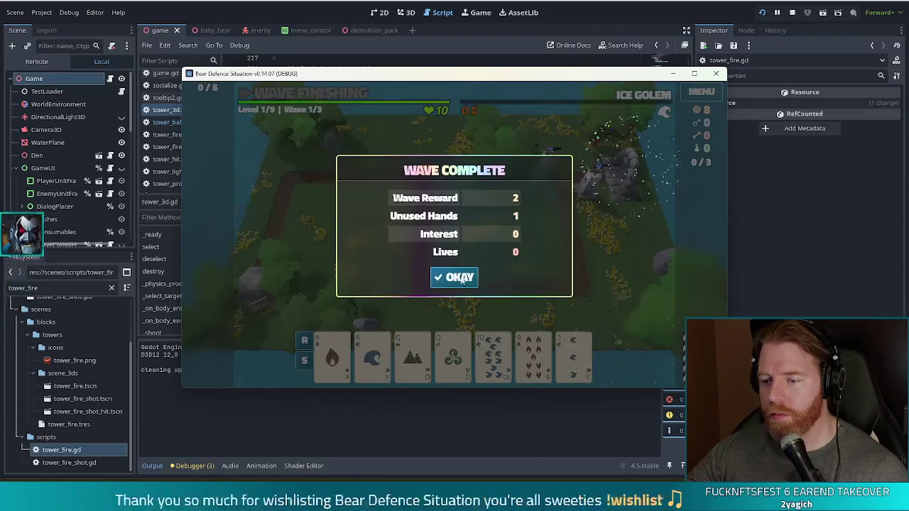
Place a K-K-Q-Q Two Pair tower beside the upper-right path bend and start wave 2
{"action": "left_click", "coordinate": [460, 279]}
{"action": "left_click", "coordinate": [332, 355]}
{"action": "left_click", "coordinate": [373, 355]}
{"action": "left_click", "coordinate": [412, 355]}
{"action": "left_click", "coordinate": [453, 355]}
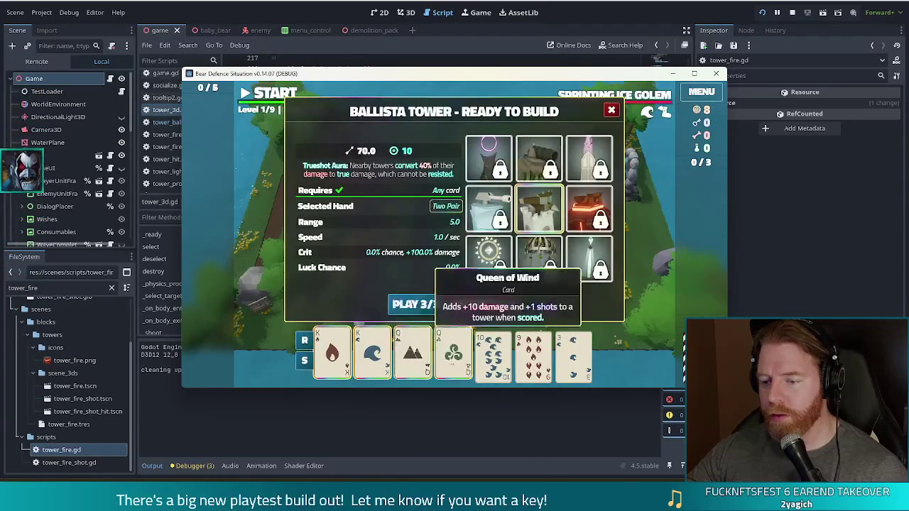
{"action": "left_click", "coordinate": [416, 304]}
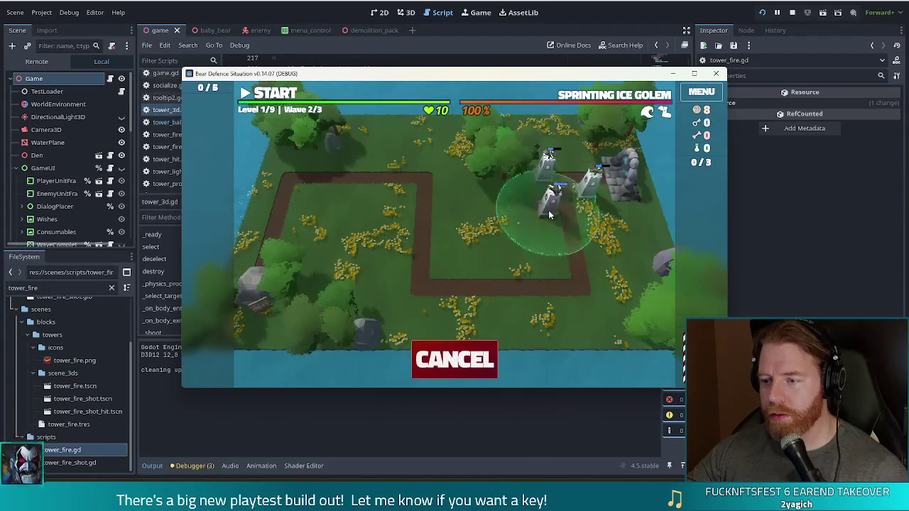
{"action": "left_click", "coordinate": [549, 214]}
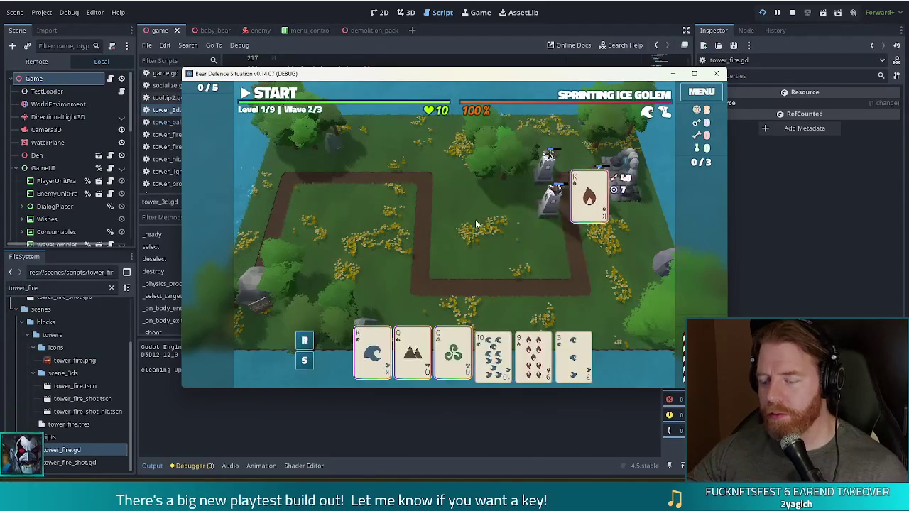
{"action": "left_click", "coordinate": [275, 98]}
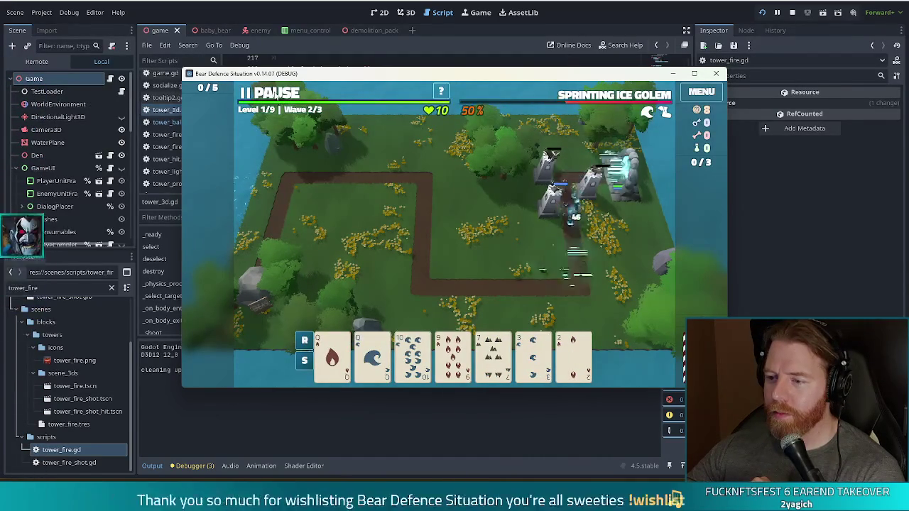
While paused, discard the 3, build an A-A-Q-Q tower inside the central bend, then resume
{"action": "left_click", "coordinate": [274, 97]}
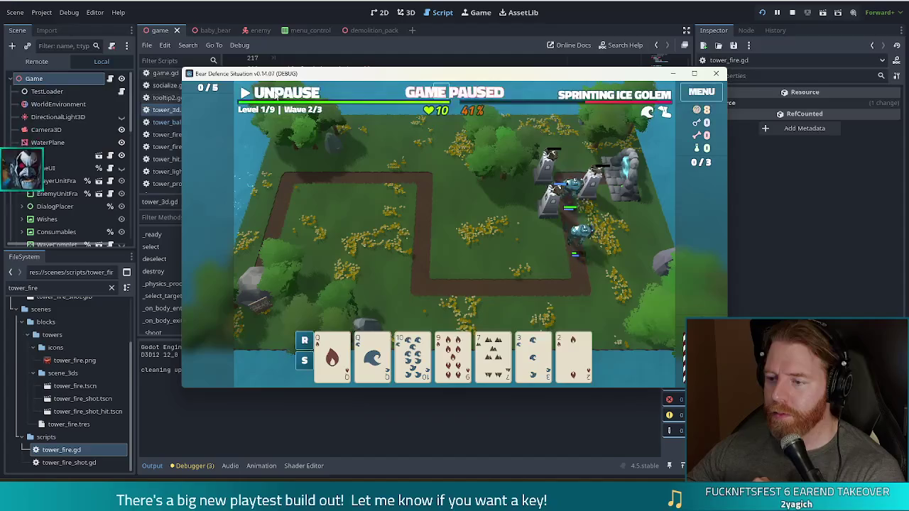
{"action": "left_click", "coordinate": [533, 354]}
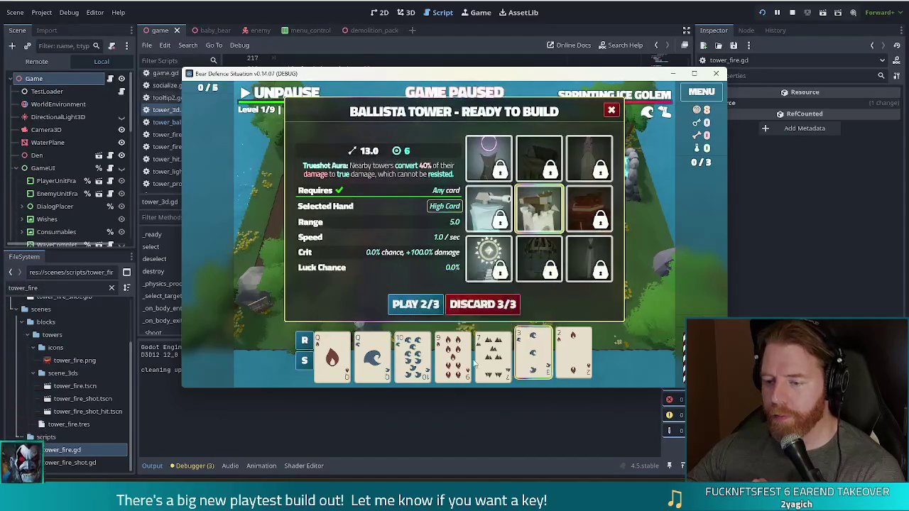
{"action": "left_click", "coordinate": [482, 304]}
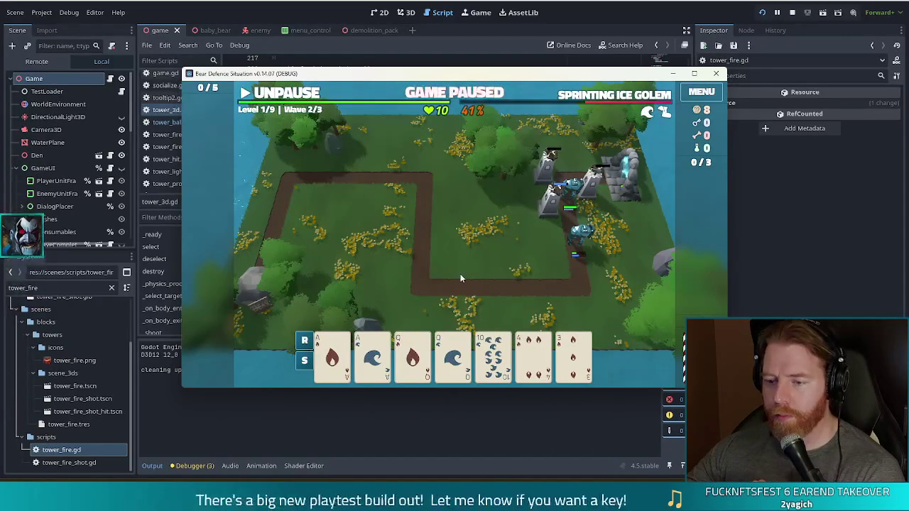
{"action": "left_click", "coordinate": [333, 355]}
{"action": "left_click", "coordinate": [372, 355]}
{"action": "left_click", "coordinate": [412, 355]}
{"action": "left_click", "coordinate": [453, 355]}
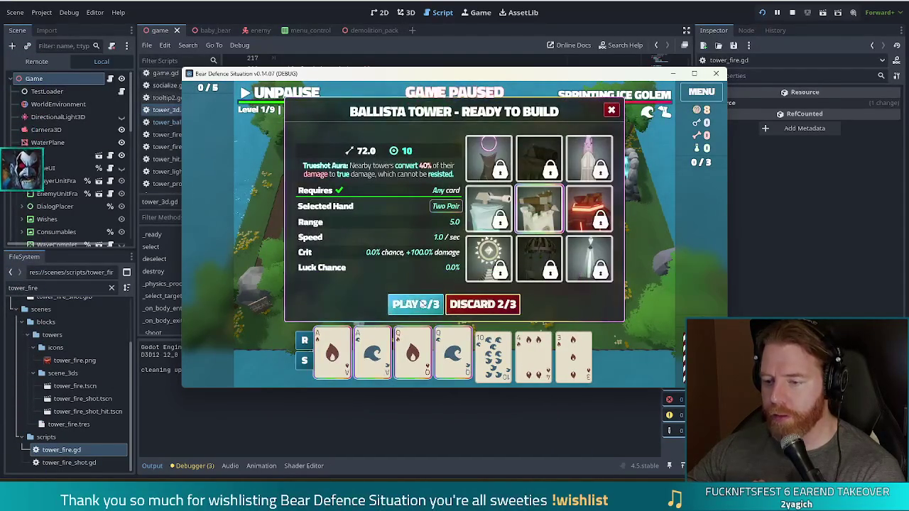
{"action": "left_click", "coordinate": [422, 304]}
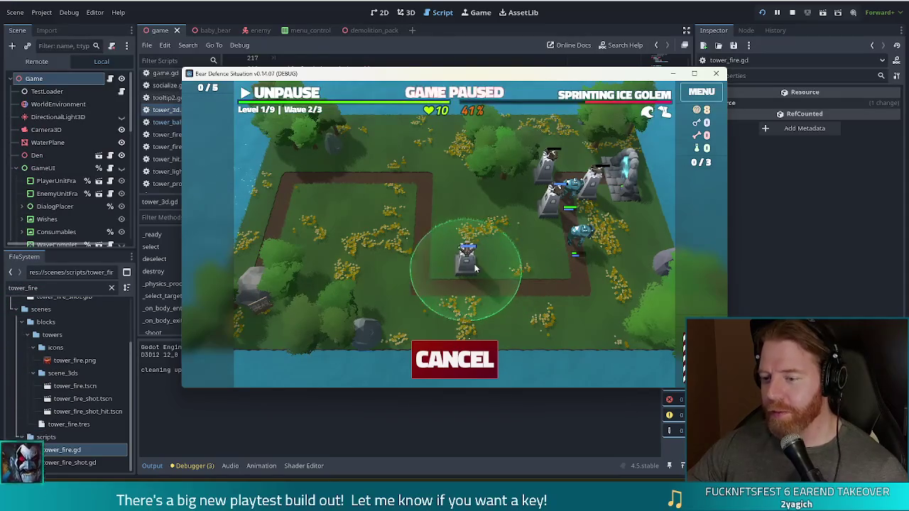
{"action": "left_click", "coordinate": [445, 274]}
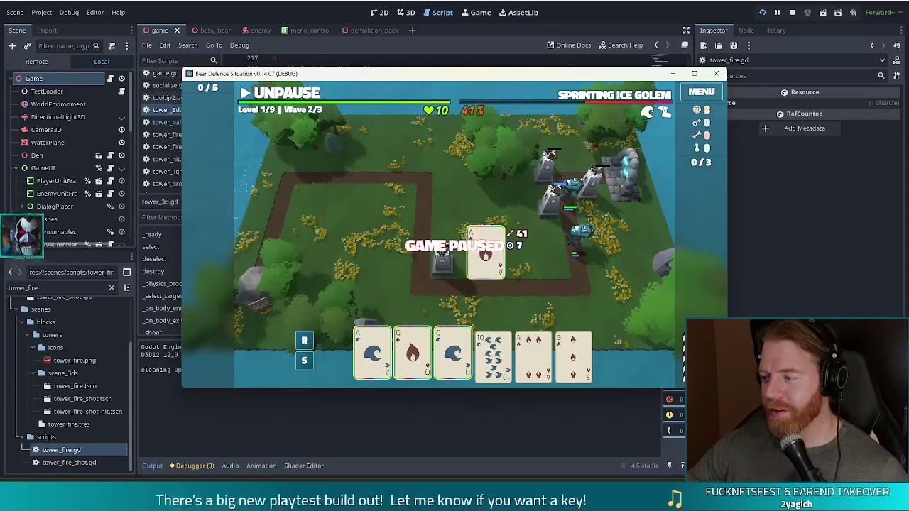
{"action": "left_click", "coordinate": [485, 255]}
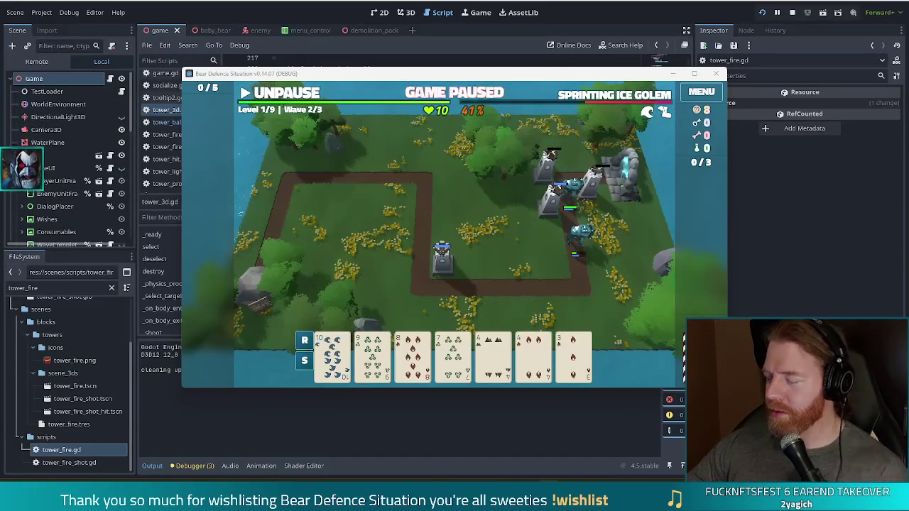
{"action": "left_click", "coordinate": [282, 100]}
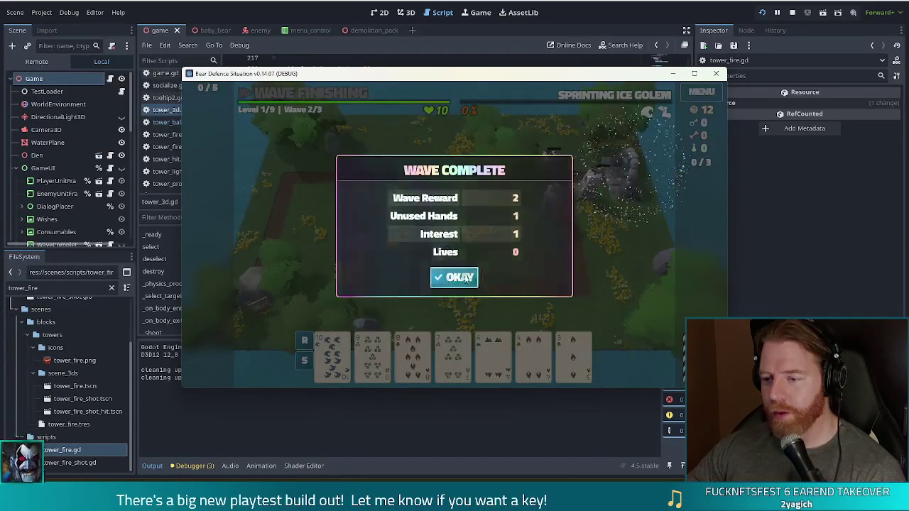
Discard the 4s and place a Three of a Kind ballista beside the lower-right path bend
{"action": "left_click", "coordinate": [454, 277]}
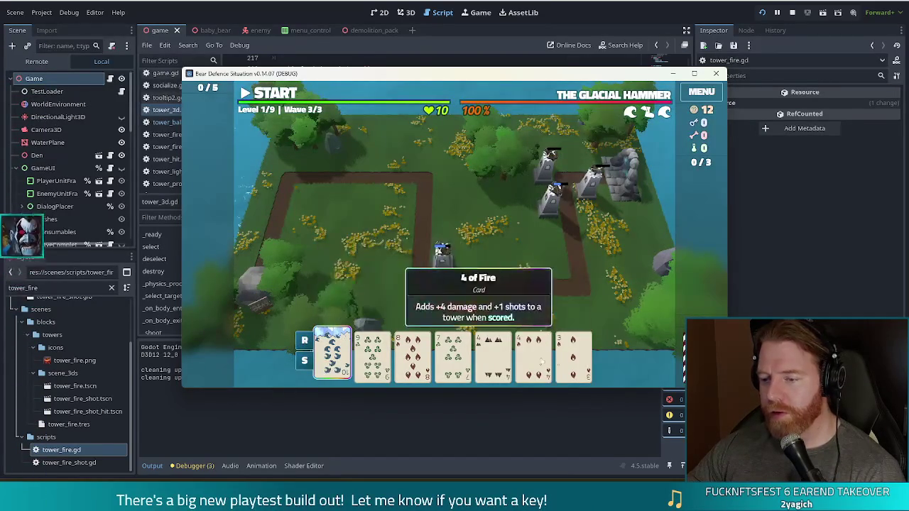
{"action": "left_click", "coordinate": [561, 361]}
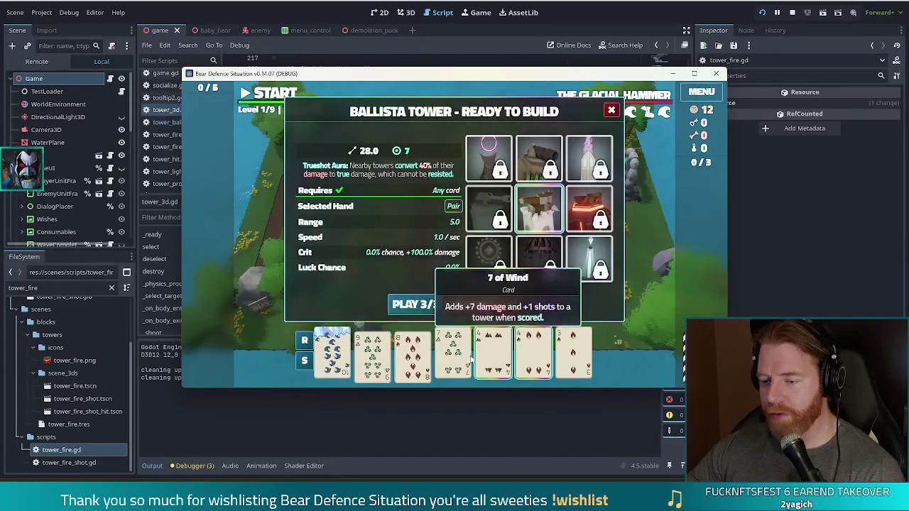
{"action": "left_click", "coordinate": [490, 310]}
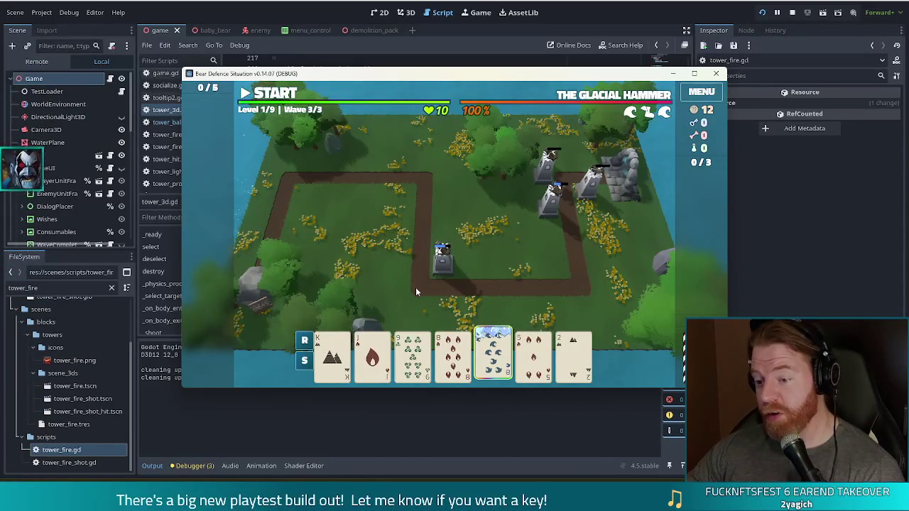
{"action": "left_click", "coordinate": [453, 358]}
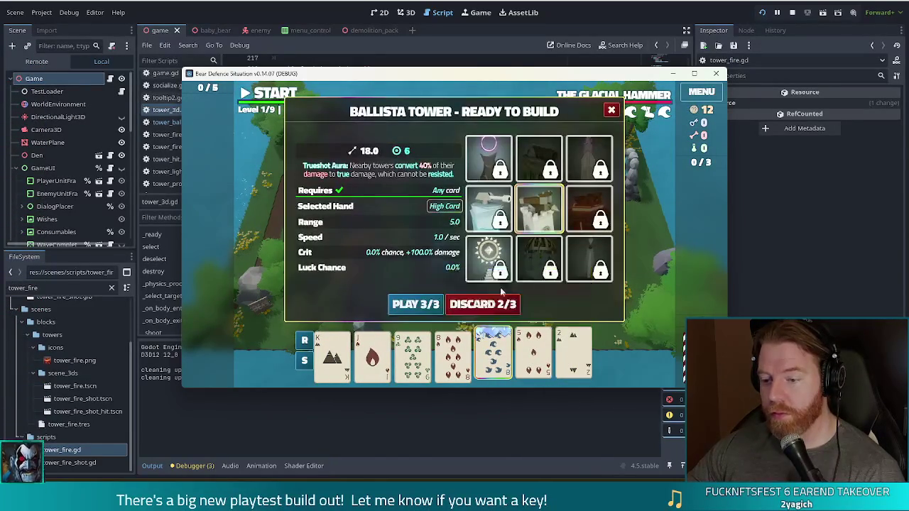
{"action": "left_click", "coordinate": [489, 305]}
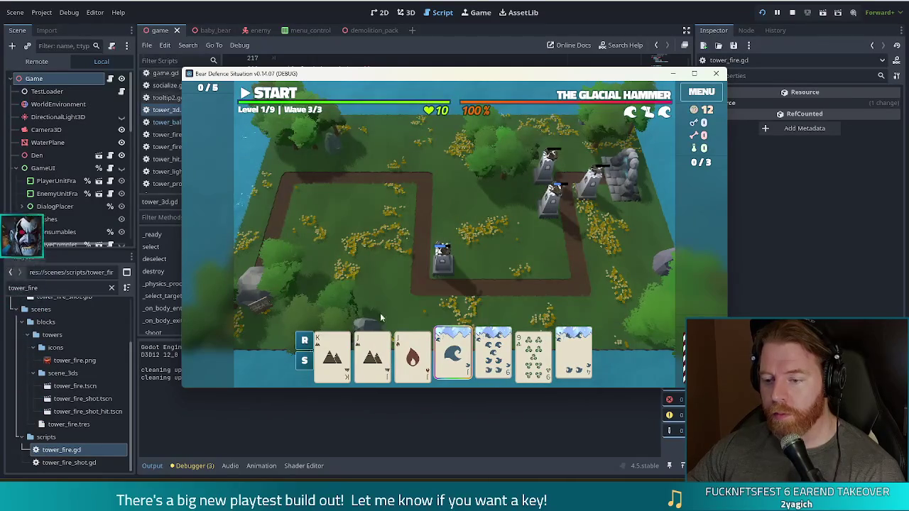
{"action": "left_click", "coordinate": [372, 353]}
{"action": "left_click", "coordinate": [412, 353]}
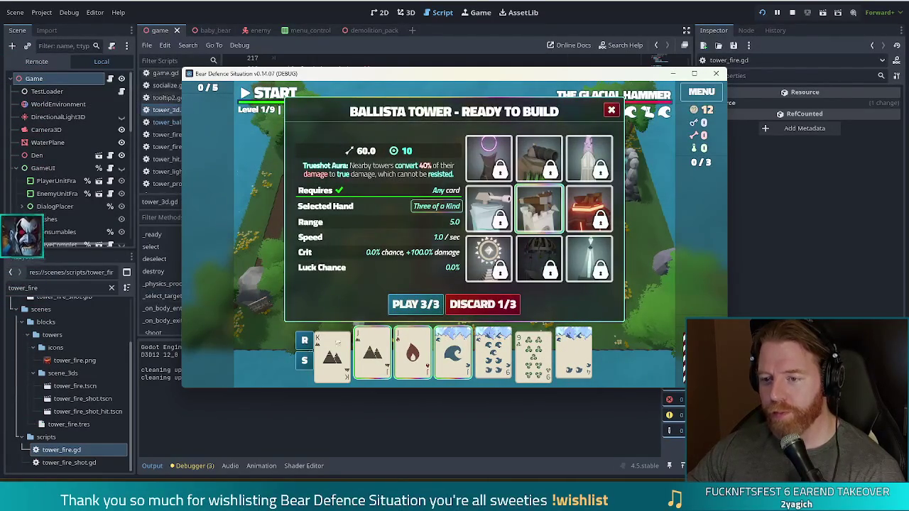
{"action": "left_click", "coordinate": [415, 303]}
{"action": "left_click", "coordinate": [553, 267]}
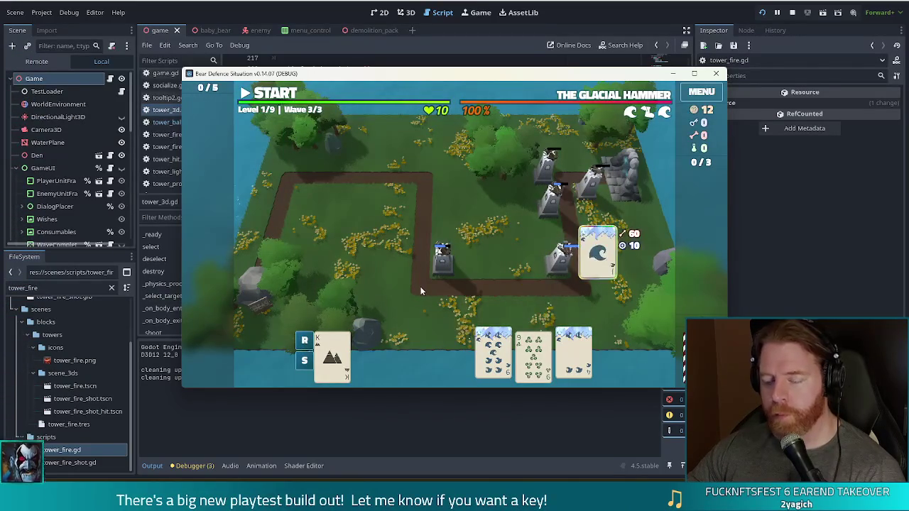
Discard the 7 of Fire and place a three-10s ballista among the upper-right towers
{"action": "left_click", "coordinate": [533, 351]}
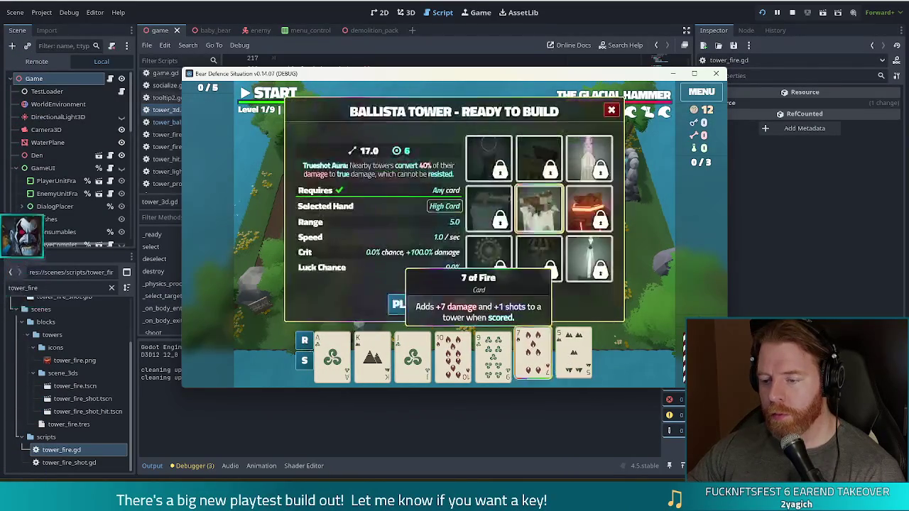
{"action": "left_click", "coordinate": [494, 304]}
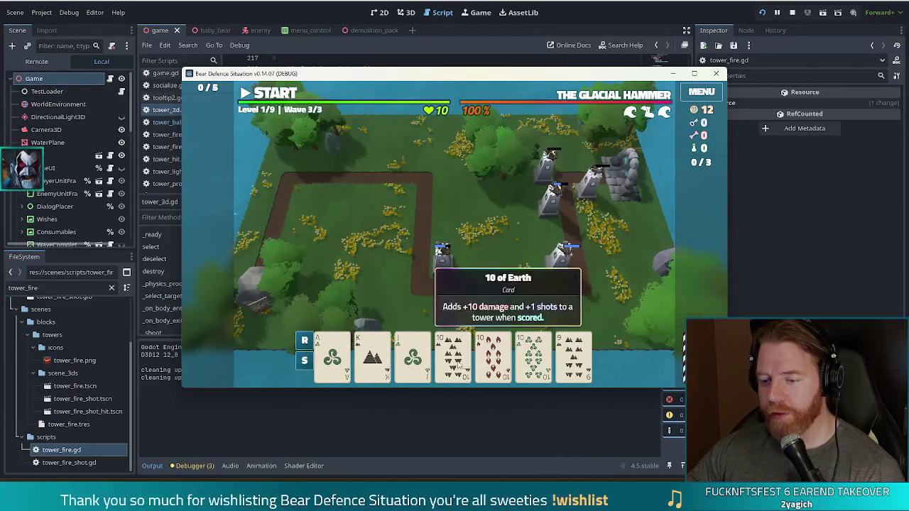
{"action": "left_click", "coordinate": [458, 364]}
{"action": "left_click", "coordinate": [532, 354]}
{"action": "left_click", "coordinate": [493, 355]}
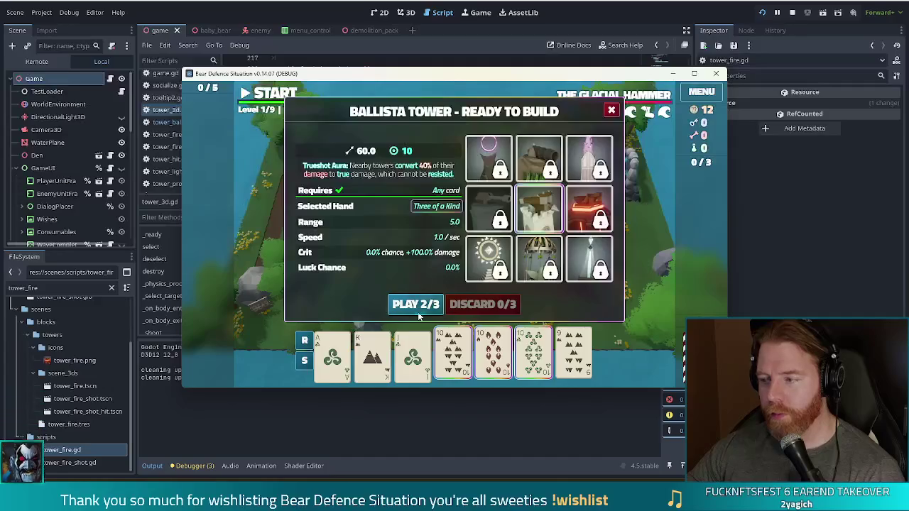
{"action": "left_click", "coordinate": [418, 306]}
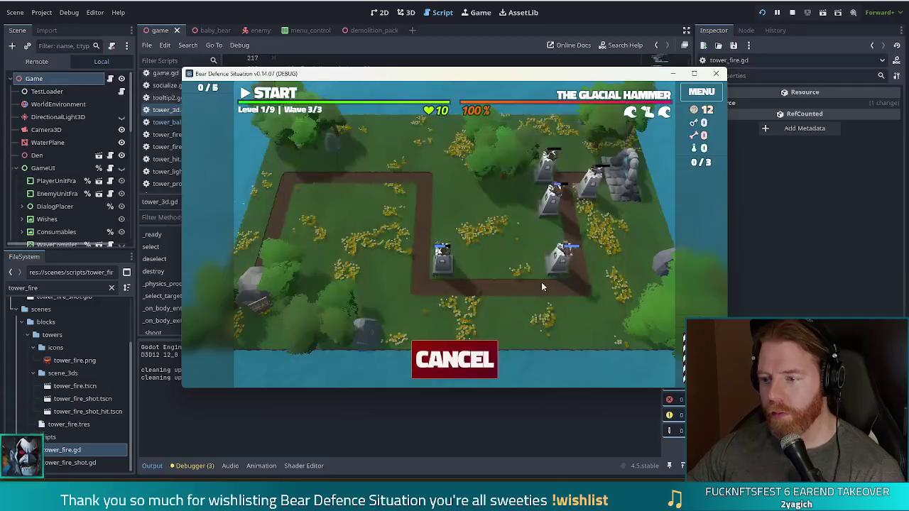
{"action": "left_click", "coordinate": [561, 173]}
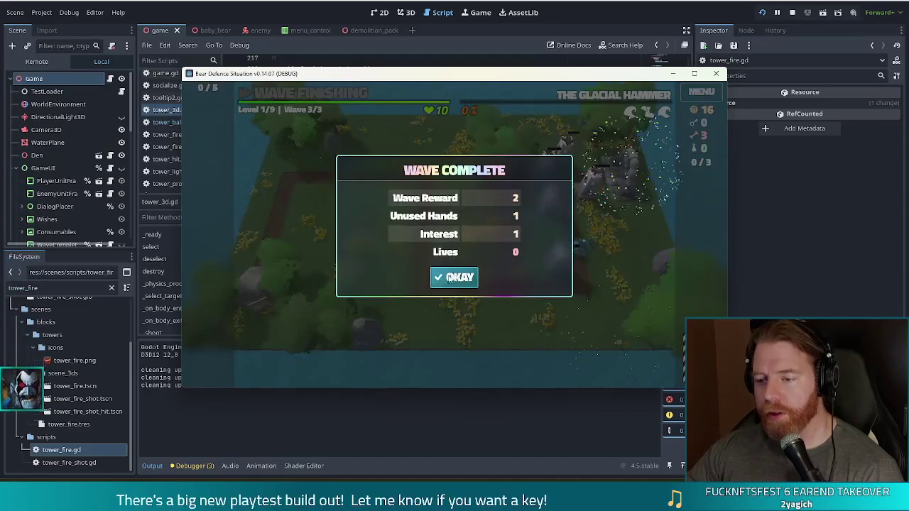
Choose the ballista Shots upgrade, continue to level 2, and open the Wishing Well
{"action": "left_click", "coordinate": [448, 278]}
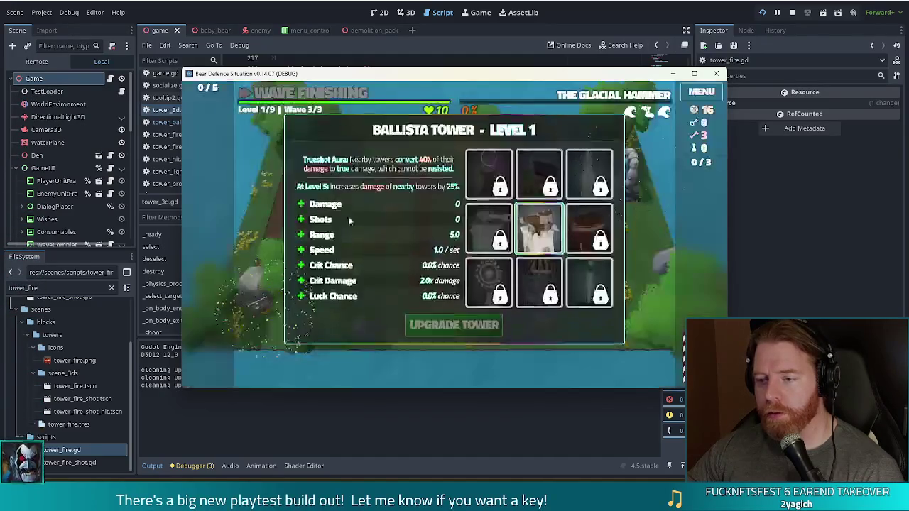
{"action": "left_click", "coordinate": [366, 218]}
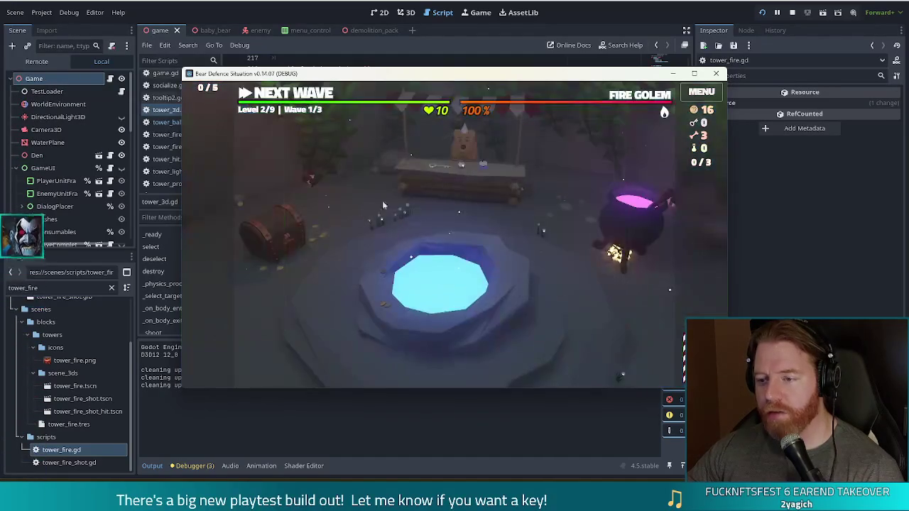
{"action": "left_click", "coordinate": [440, 284]}
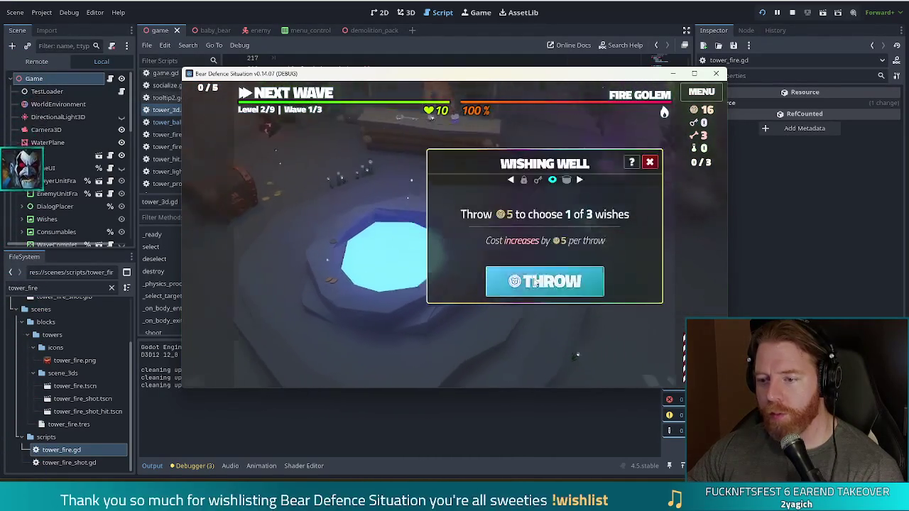
Spend gold at the wishing well for the Training Wheels and Strong Suit wishes
{"action": "left_click", "coordinate": [545, 279]}
{"action": "left_click", "coordinate": [503, 317]}
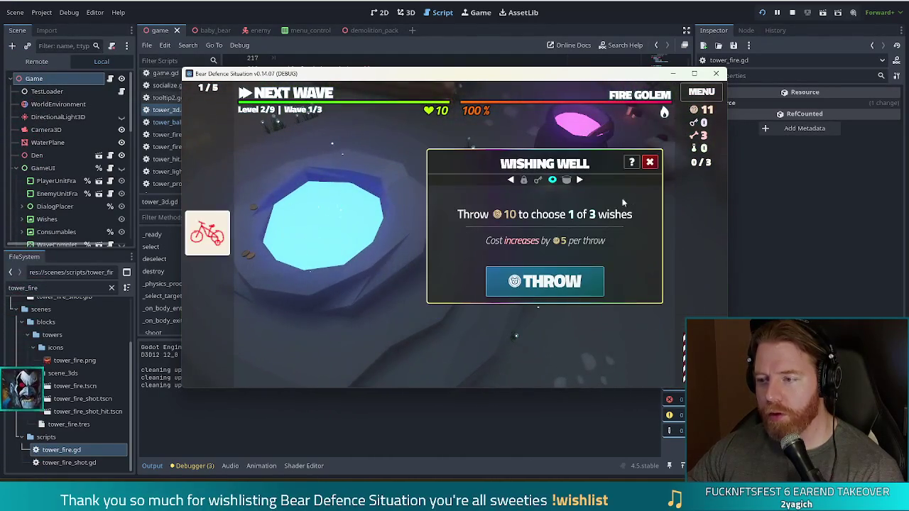
{"action": "left_click", "coordinate": [649, 162]}
{"action": "left_click", "coordinate": [476, 248]}
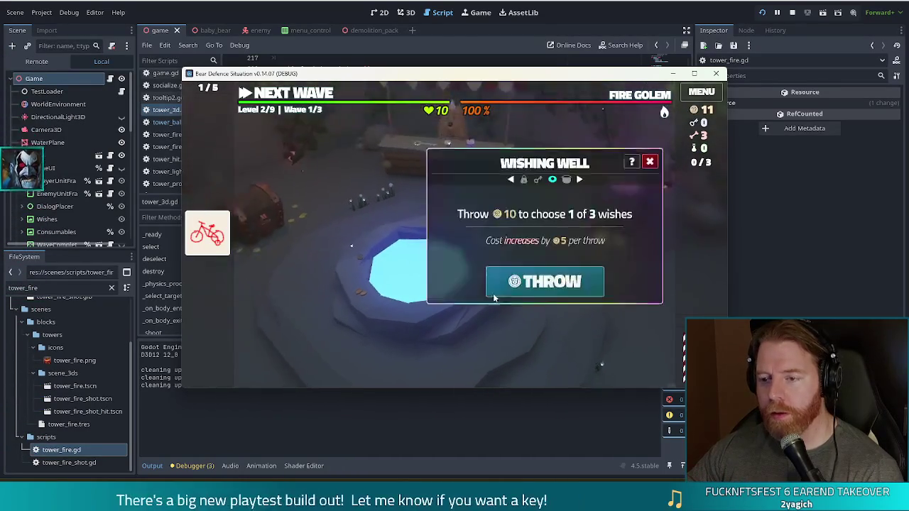
{"action": "left_click", "coordinate": [495, 292]}
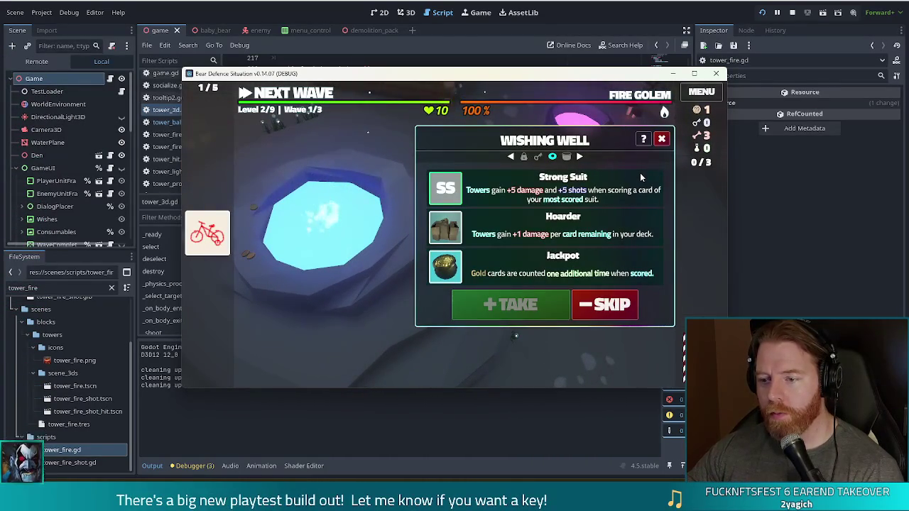
{"action": "left_click", "coordinate": [511, 189]}
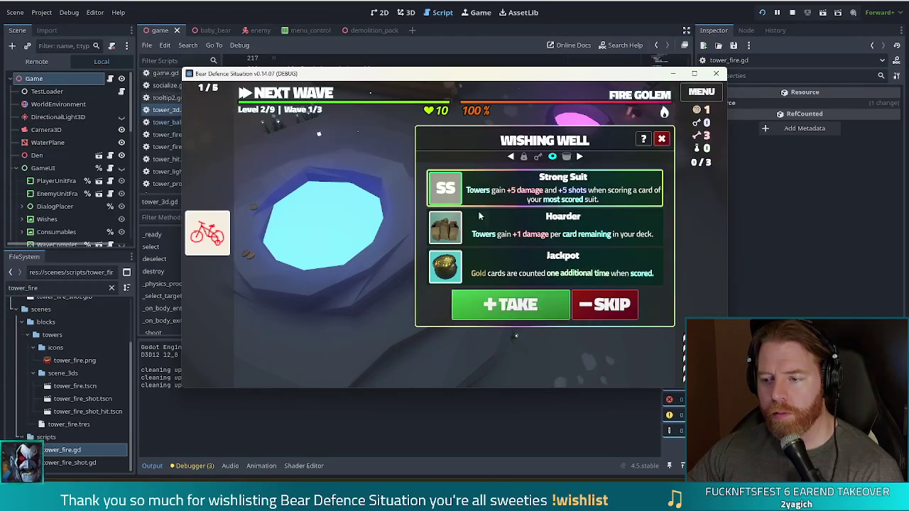
{"action": "left_click", "coordinate": [509, 304]}
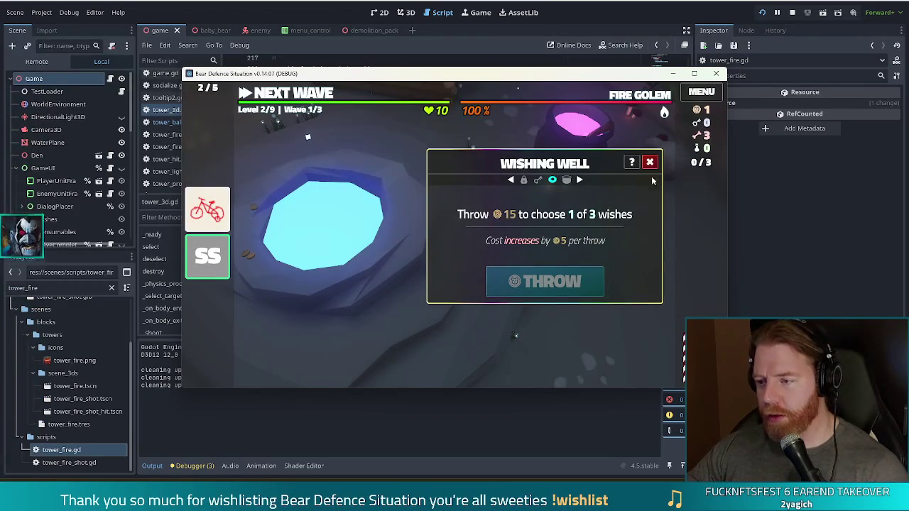
{"action": "left_click", "coordinate": [648, 161]}
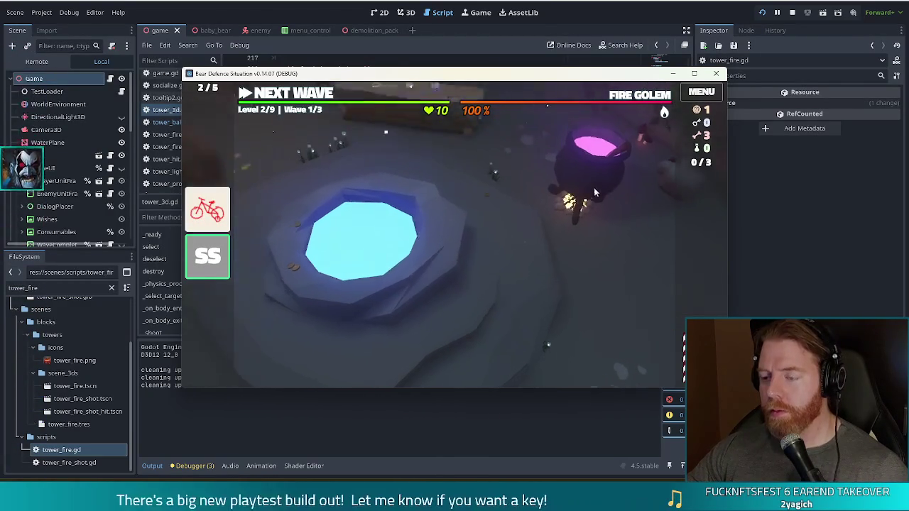
In the cauldron, add a bone and cast Duplicate Card on the Ace of Water
{"action": "left_click", "coordinate": [647, 228]}
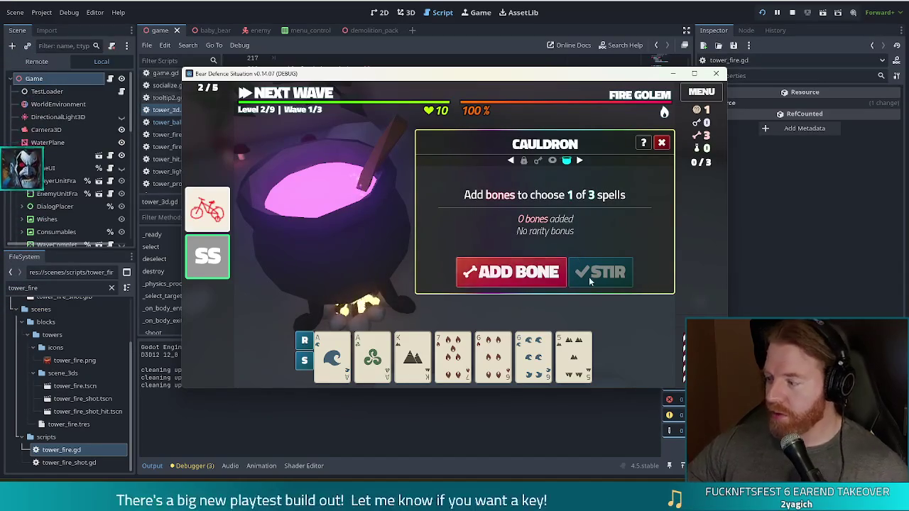
{"action": "left_click", "coordinate": [511, 272]}
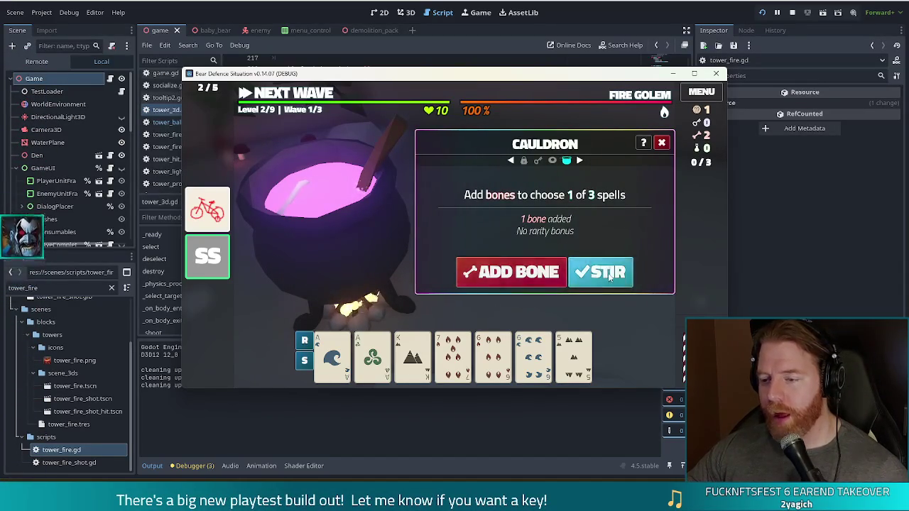
{"action": "left_click", "coordinate": [604, 276]}
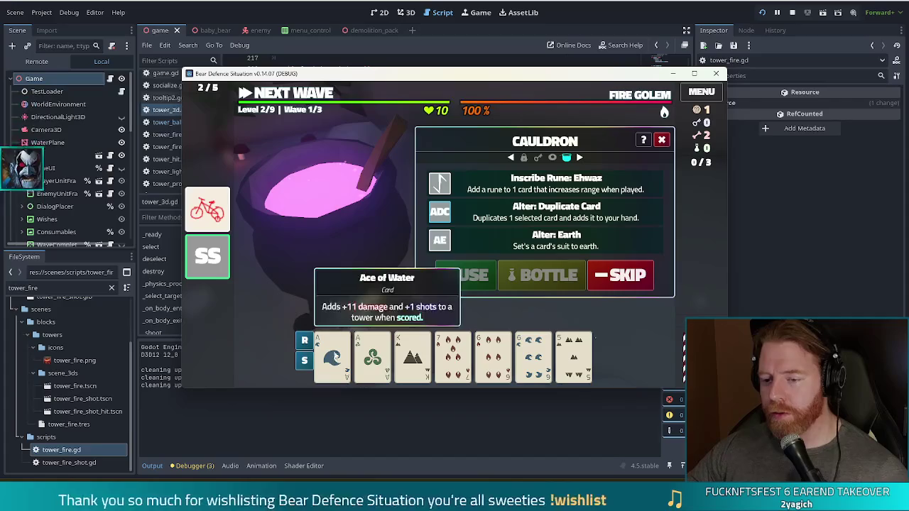
{"action": "left_click", "coordinate": [332, 357]}
{"action": "left_click", "coordinate": [526, 220]}
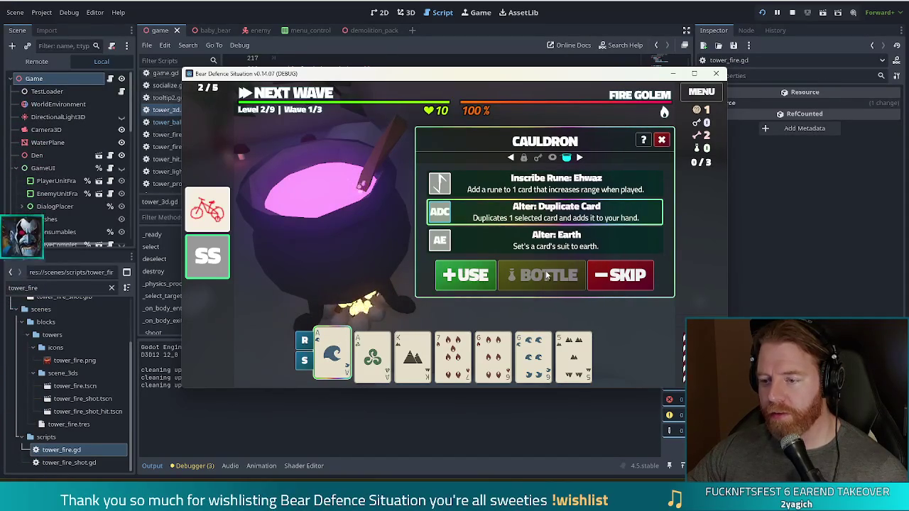
{"action": "left_click", "coordinate": [462, 274]}
Apply the Uruz rune and Transmute Material: Silver to the first card, then leave the cauldron
{"action": "left_click", "coordinate": [497, 285]}
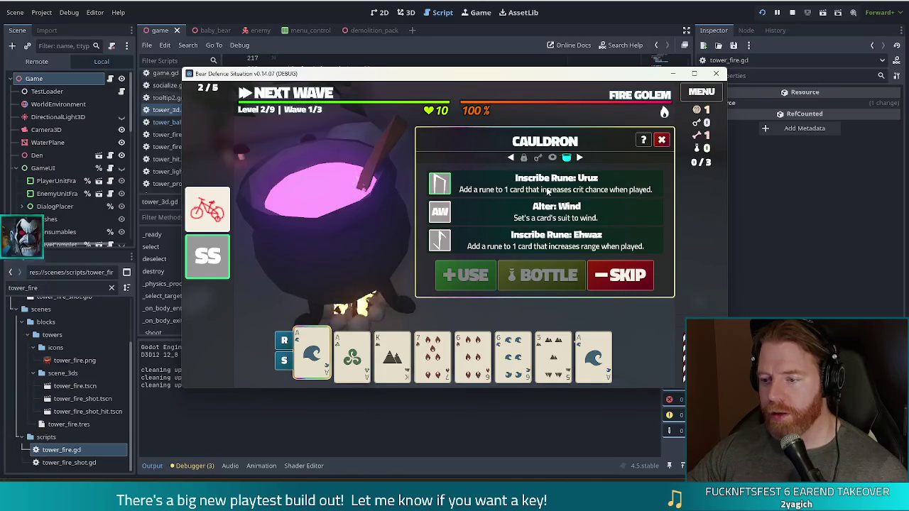
{"action": "left_click", "coordinate": [465, 275]}
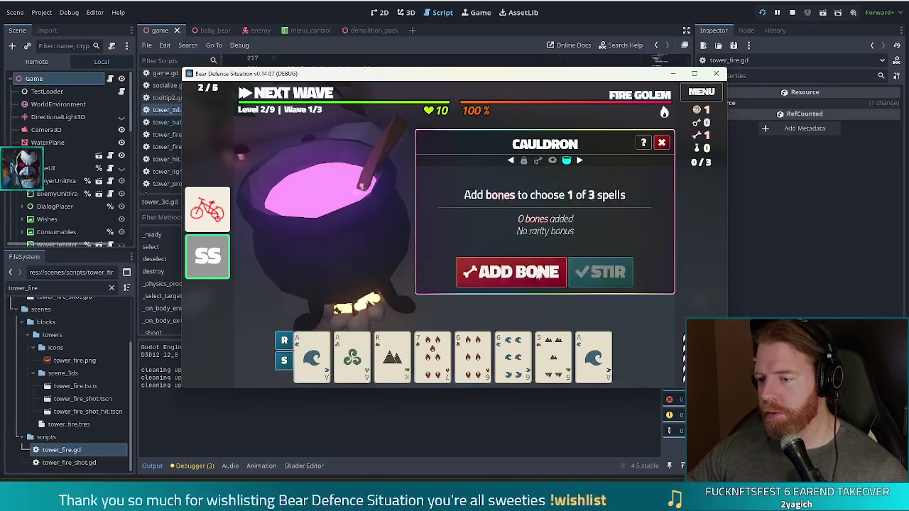
{"action": "left_click", "coordinate": [511, 271]}
{"action": "left_click", "coordinate": [611, 273]}
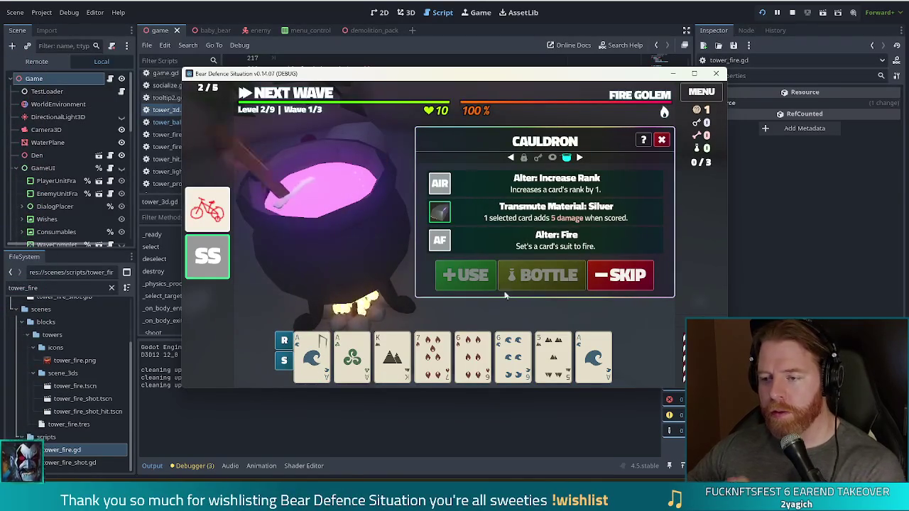
{"action": "left_click", "coordinate": [556, 212]}
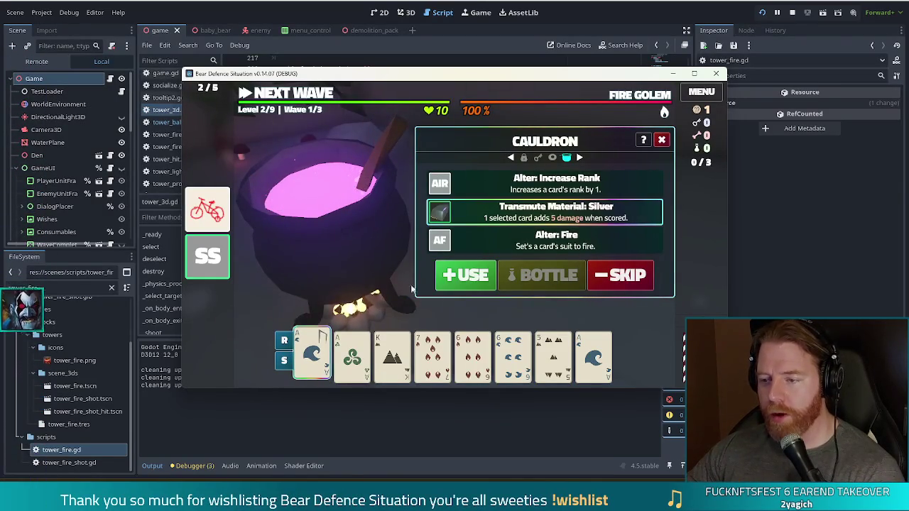
{"action": "left_click", "coordinate": [465, 274]}
{"action": "key", "text": "Escape"}
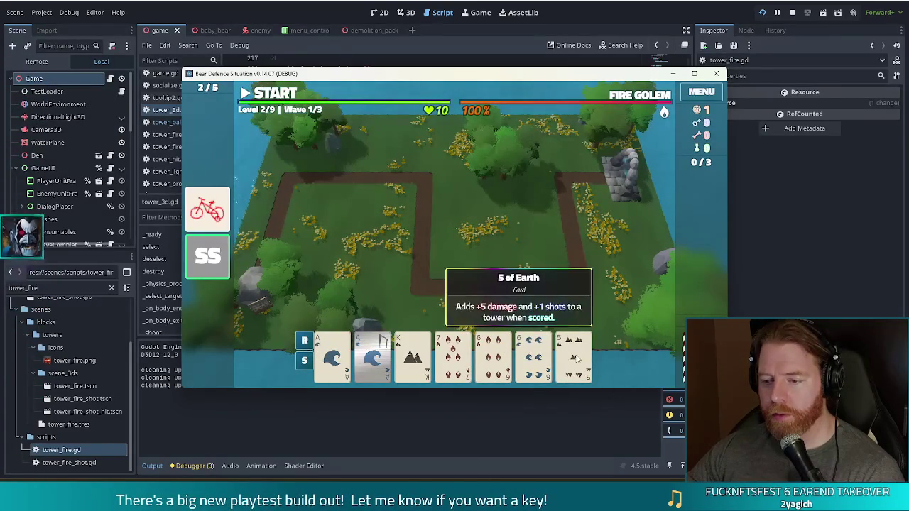
Build a Two Pair ballista near the path's top-right corner
{"action": "left_click", "coordinate": [331, 358]}
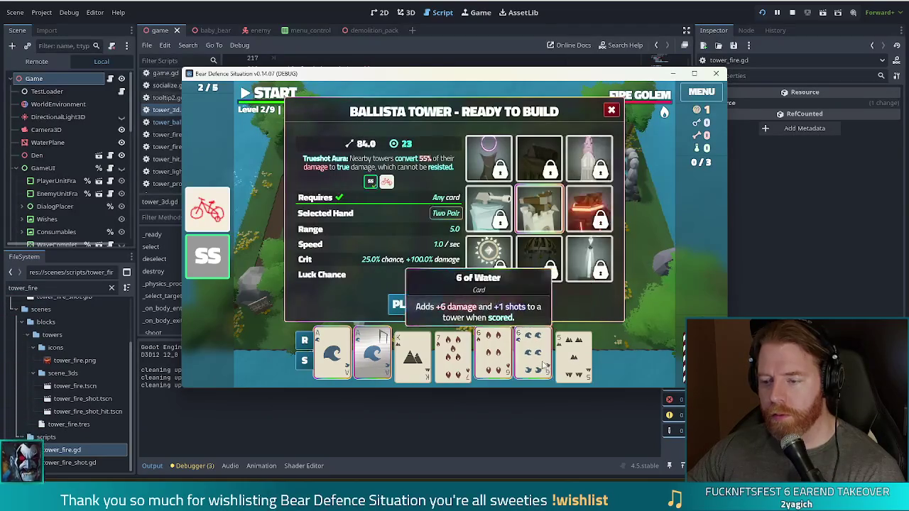
{"action": "left_click", "coordinate": [419, 305]}
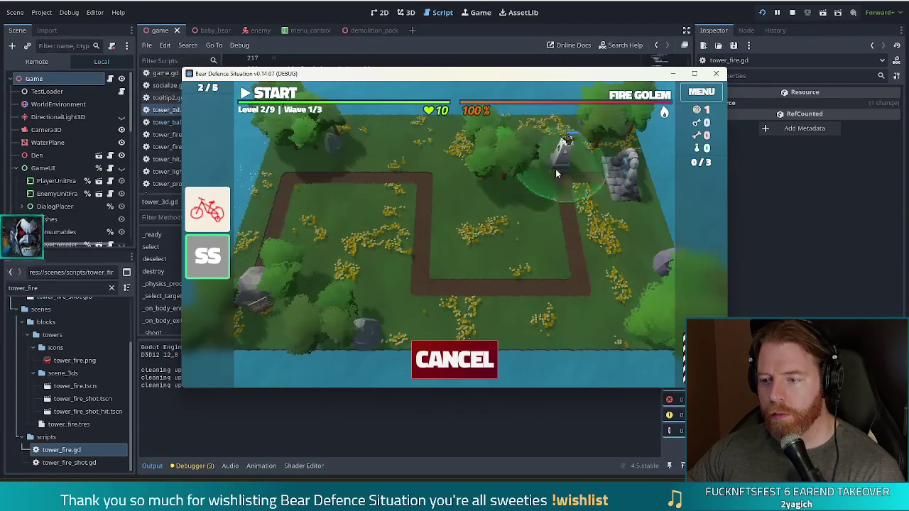
{"action": "left_click", "coordinate": [555, 169]}
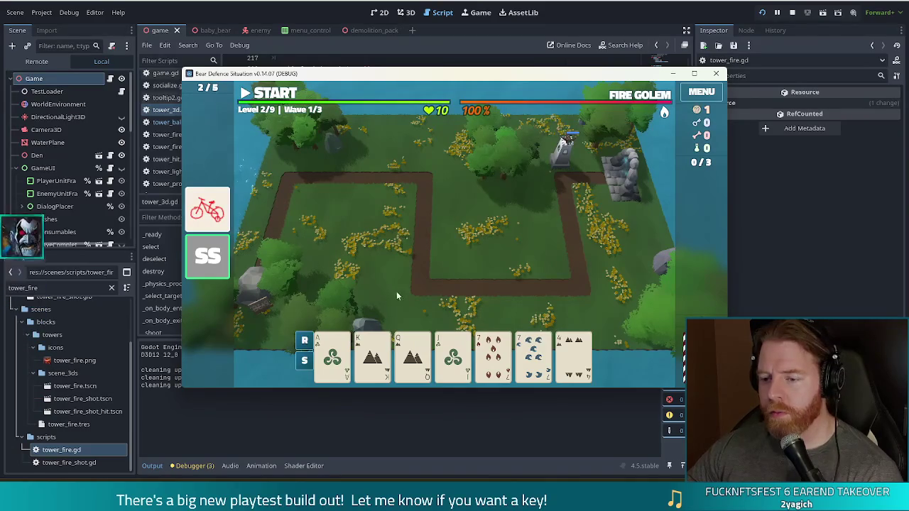
Discard the 4 of Water and 4 of Fire, then place a three-7s ballista by the path's right side
{"action": "left_click", "coordinate": [574, 354]}
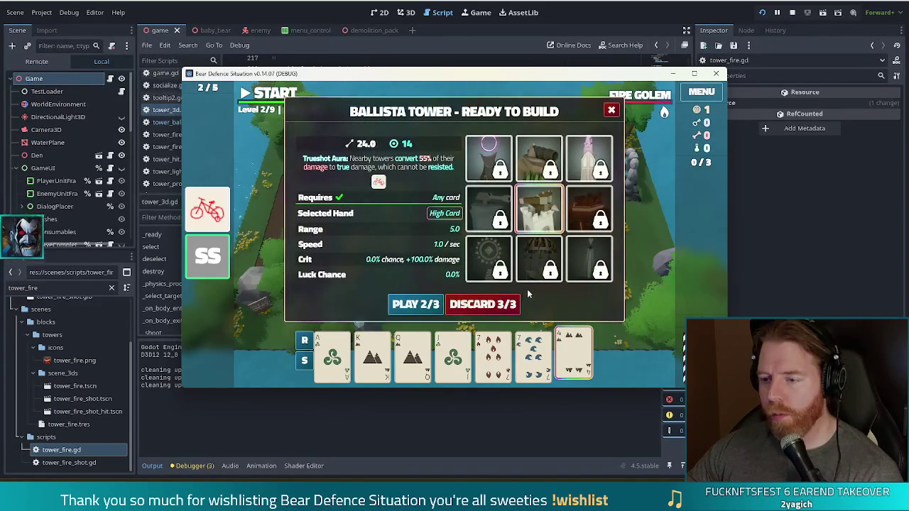
{"action": "left_click", "coordinate": [575, 362]}
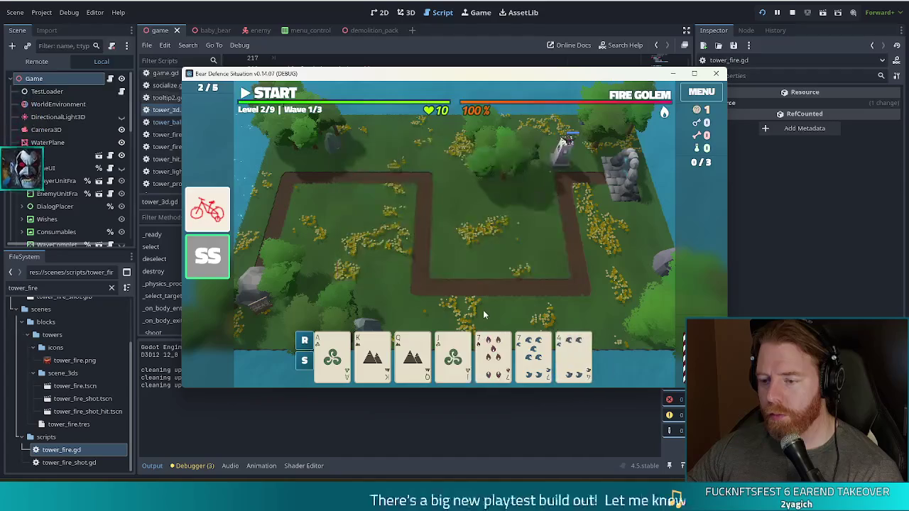
{"action": "left_click", "coordinate": [575, 358]}
{"action": "left_click", "coordinate": [483, 304]}
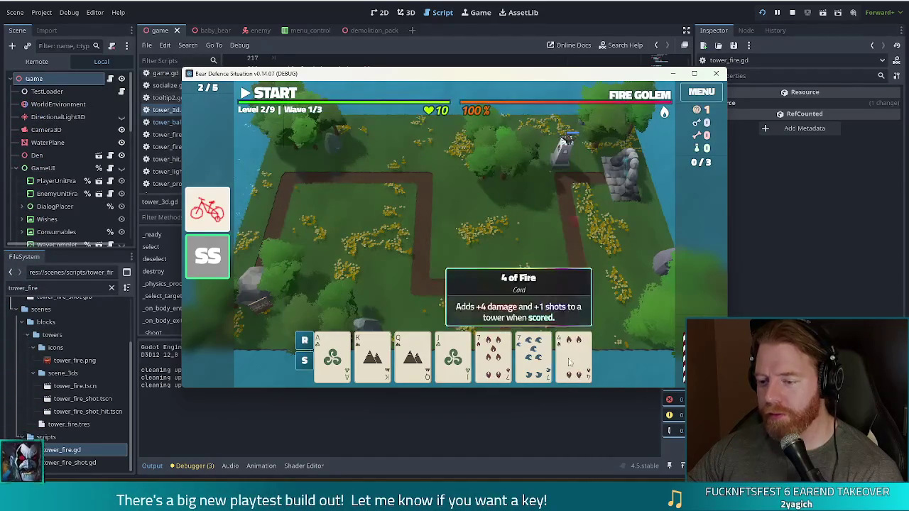
{"action": "left_click", "coordinate": [574, 355]}
{"action": "left_click", "coordinate": [468, 305]}
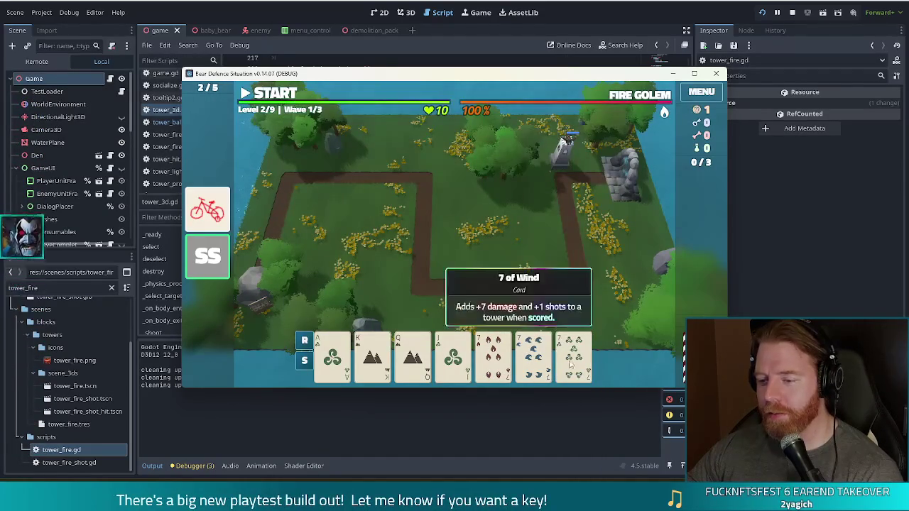
{"action": "left_click", "coordinate": [573, 355]}
{"action": "left_click", "coordinate": [430, 305]}
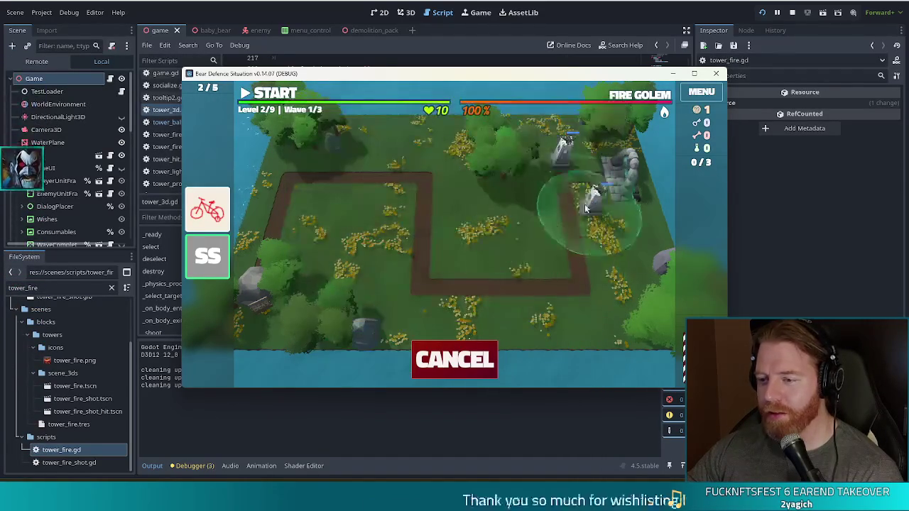
{"action": "left_click", "coordinate": [589, 181]}
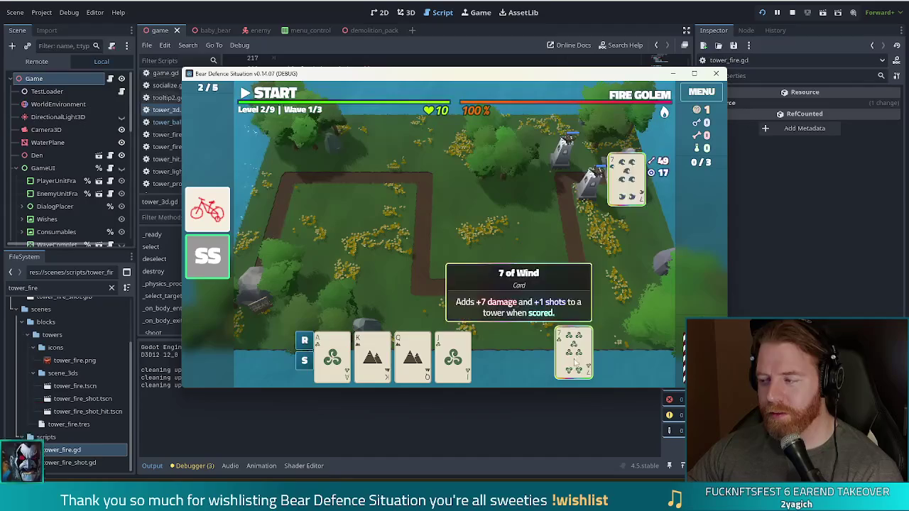
Place a Straight ballista in the field's centre-right
{"action": "left_click", "coordinate": [497, 359]}
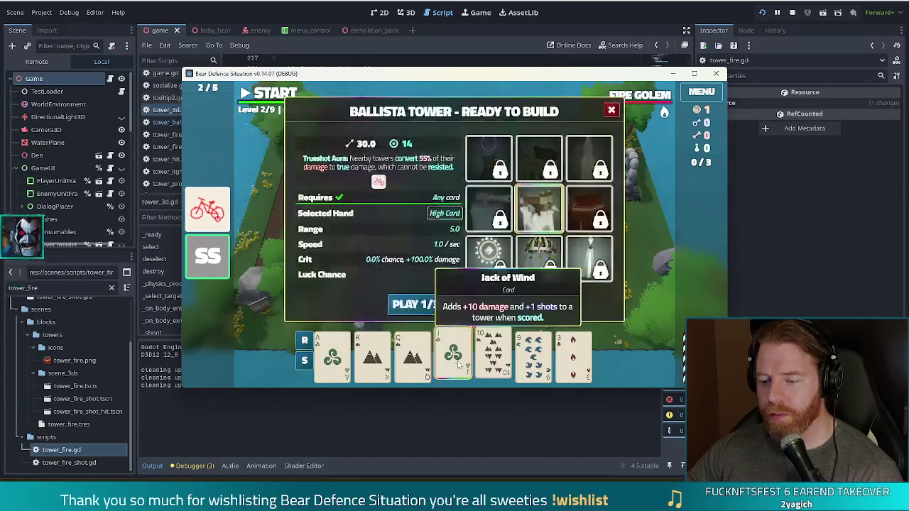
{"action": "left_click", "coordinate": [426, 304]}
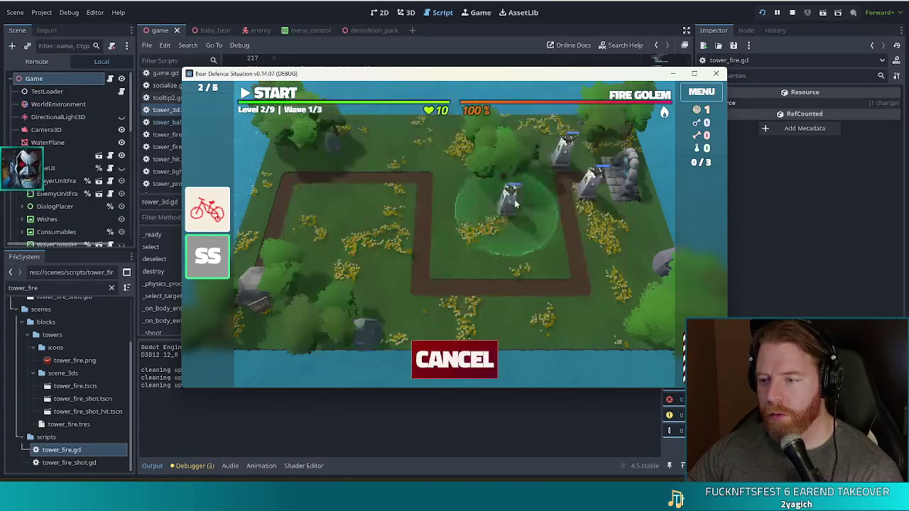
{"action": "left_click", "coordinate": [553, 212]}
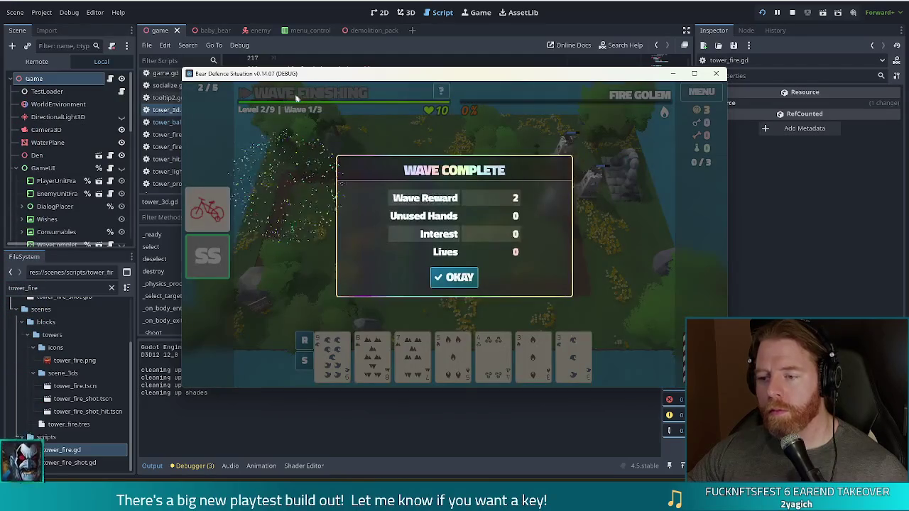
Discard four cards and place a kings-and-3s Two Pair ballista next to the right-hand towers
{"action": "left_click", "coordinate": [462, 276]}
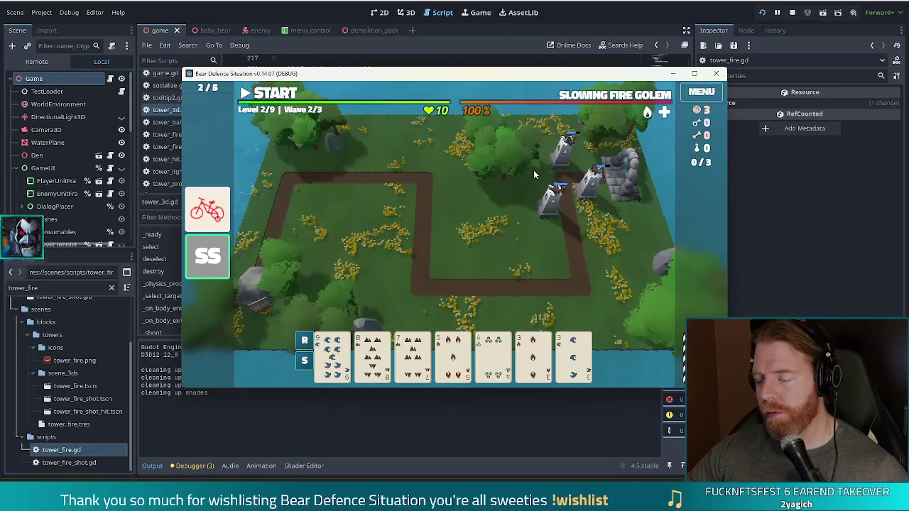
{"action": "mouse_move", "coordinate": [519, 365]}
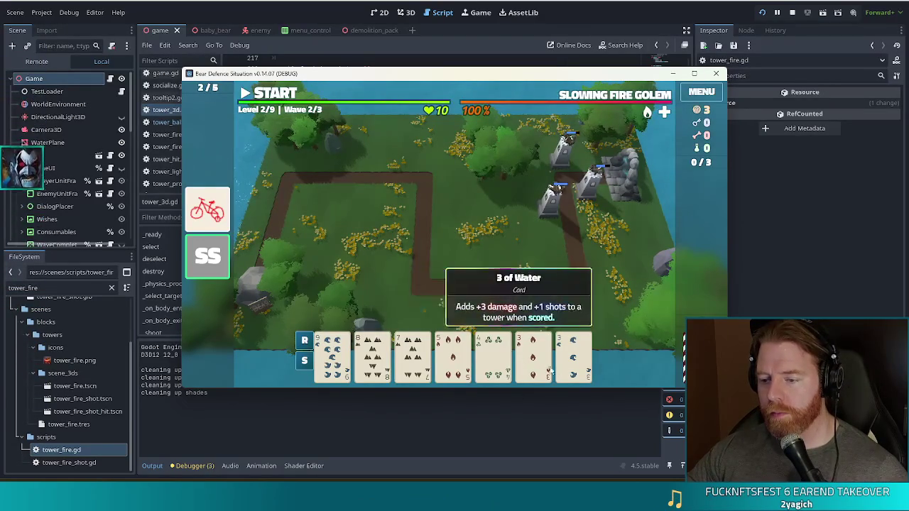
{"action": "left_click", "coordinate": [474, 355]}
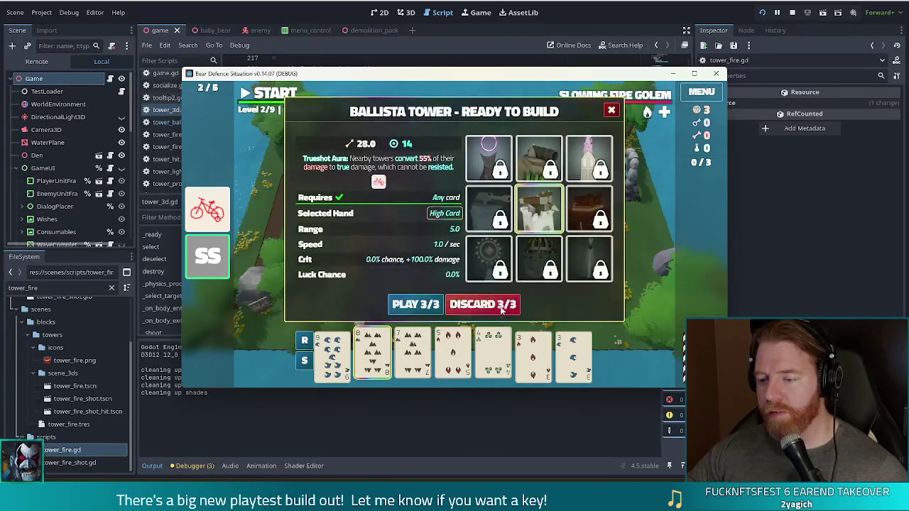
{"action": "left_click", "coordinate": [497, 304]}
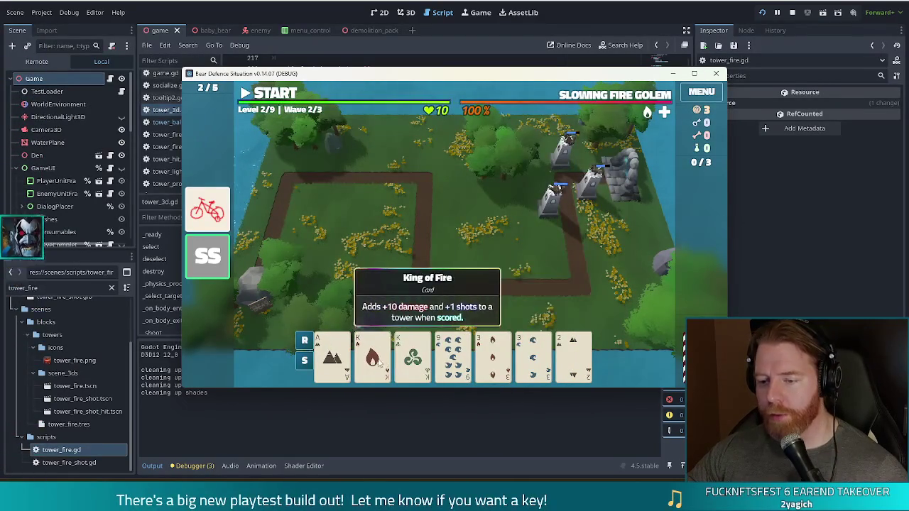
{"action": "left_click", "coordinate": [372, 355]}
{"action": "left_click", "coordinate": [413, 355]}
{"action": "left_click", "coordinate": [492, 355]}
{"action": "left_click", "coordinate": [532, 355]}
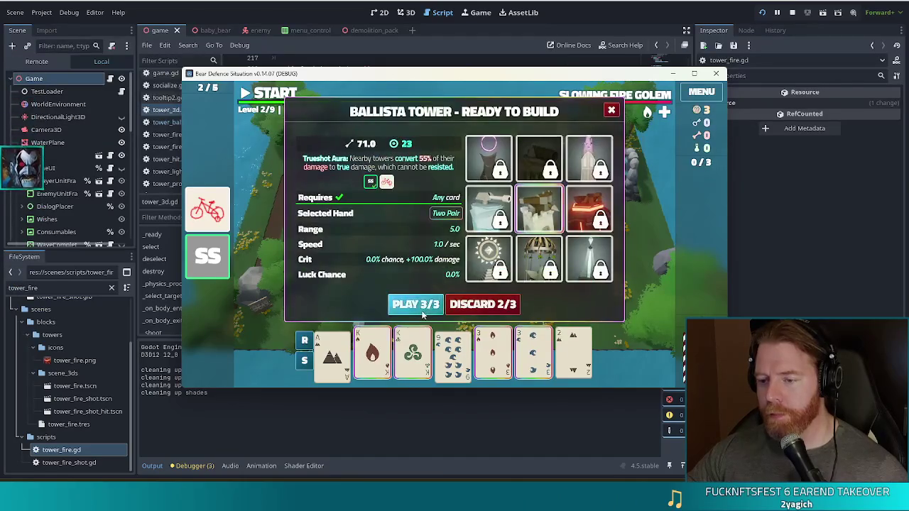
{"action": "left_click", "coordinate": [416, 304]}
{"action": "left_click", "coordinate": [603, 220]}
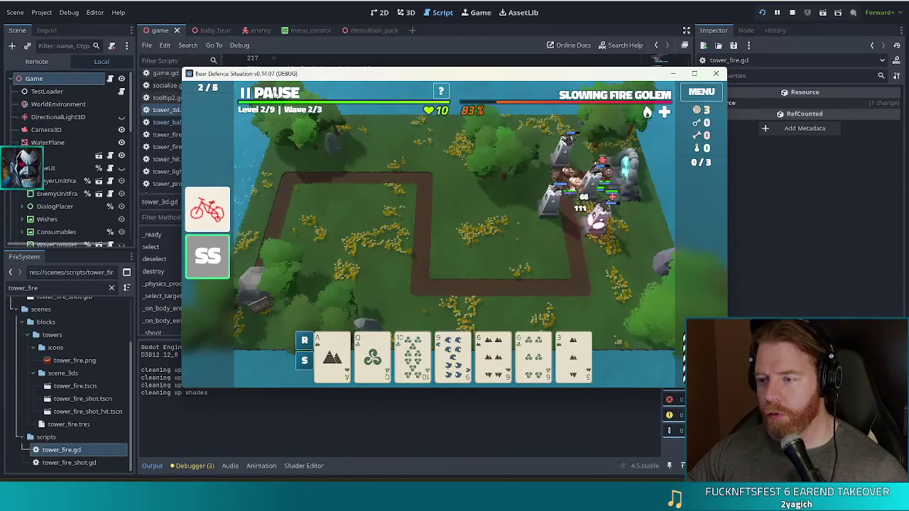
Pause the wave, discard twice, and place a pair-of-6s ballista beside the path's lower right
{"action": "left_click", "coordinate": [274, 94]}
{"action": "left_click", "coordinate": [556, 368]}
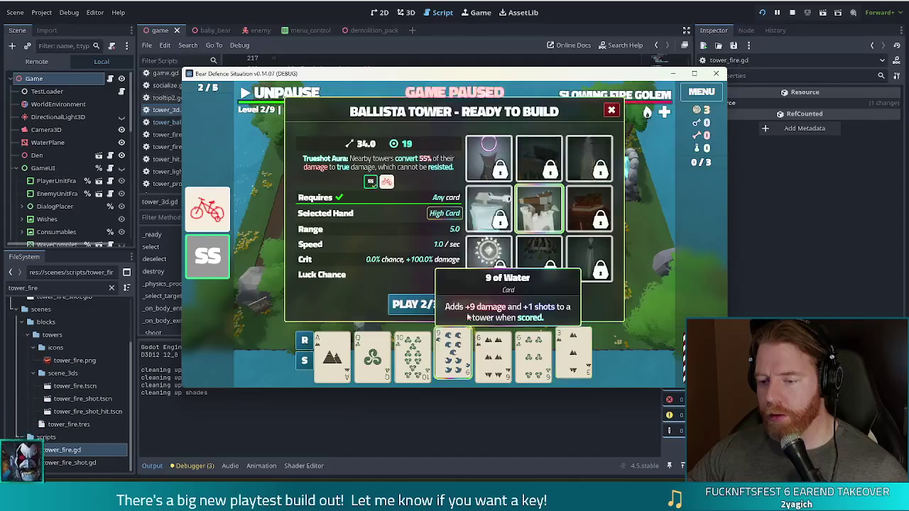
{"action": "left_click", "coordinate": [508, 299]}
{"action": "left_click", "coordinate": [509, 297]}
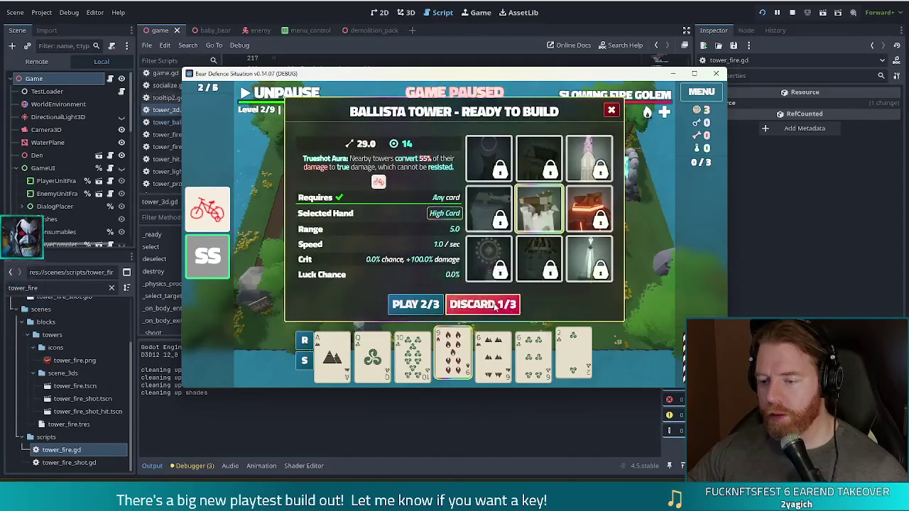
{"action": "left_click", "coordinate": [499, 298]}
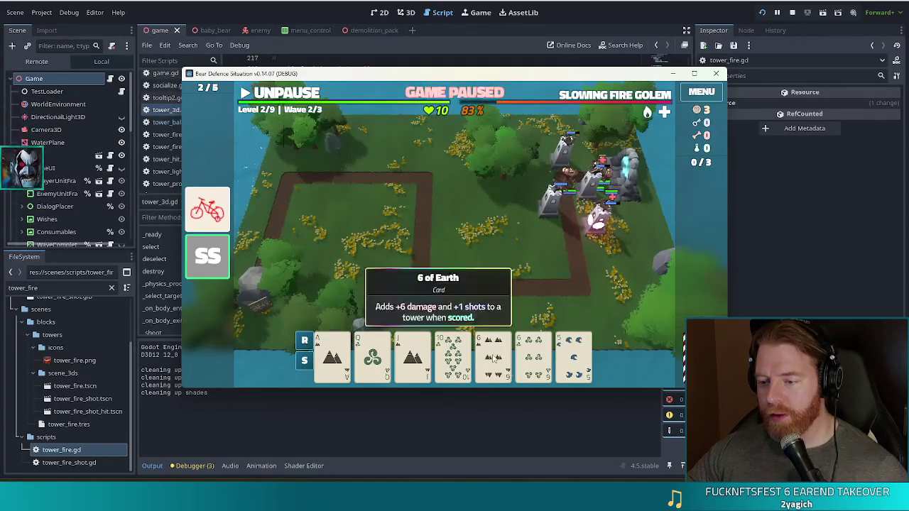
{"action": "left_click", "coordinate": [493, 355]}
{"action": "left_click", "coordinate": [533, 355]}
{"action": "left_click", "coordinate": [418, 306]}
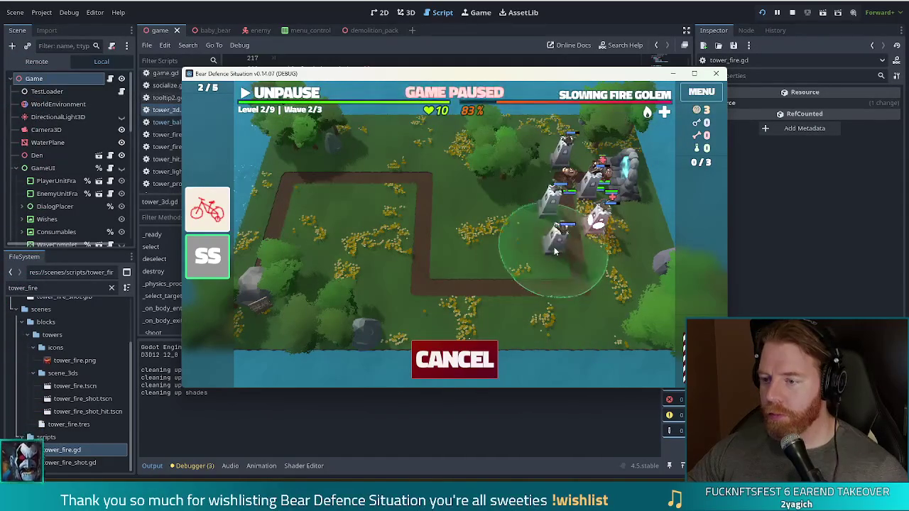
{"action": "left_click", "coordinate": [553, 247]}
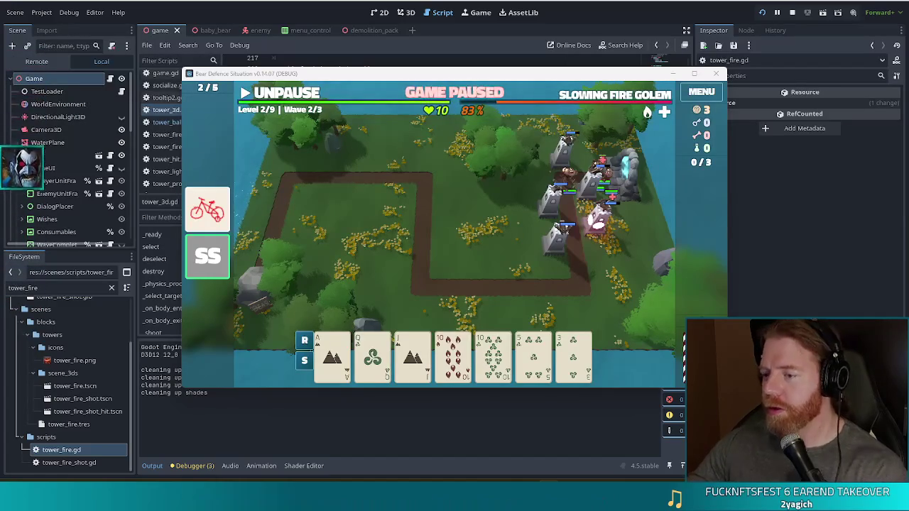
Place a ballista from the 10 of Fire and 10 of Wind by the inner bend, then resume
{"action": "left_click", "coordinate": [278, 93]}
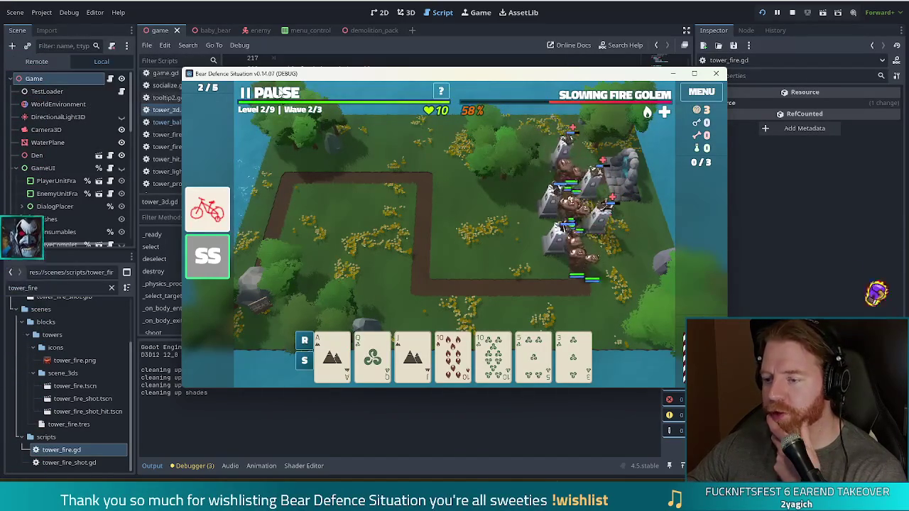
{"action": "left_click", "coordinate": [281, 93]}
{"action": "left_click", "coordinate": [550, 354]}
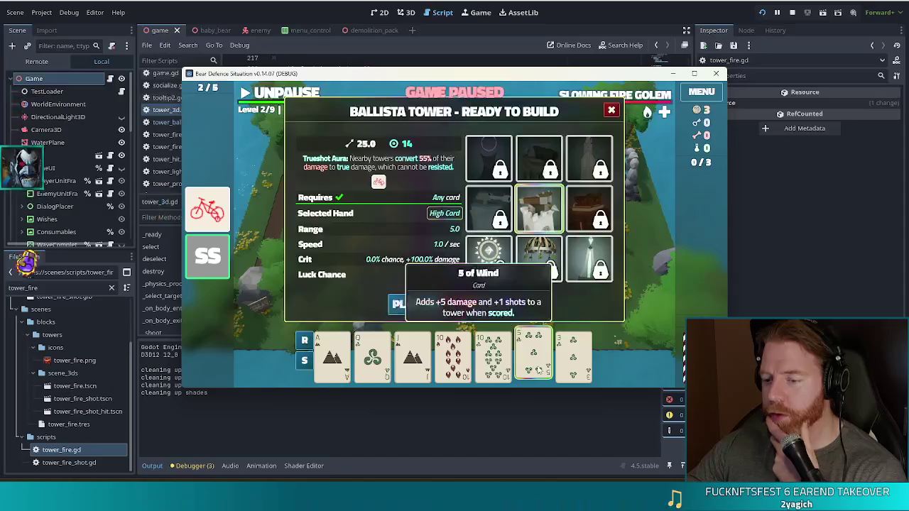
{"action": "left_click", "coordinate": [552, 352]}
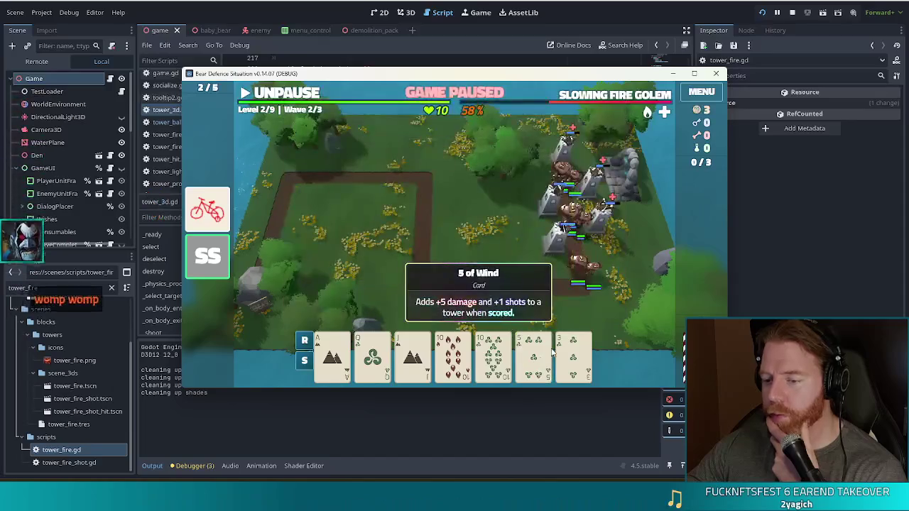
{"action": "left_click", "coordinate": [463, 355]}
{"action": "left_click", "coordinate": [494, 355]}
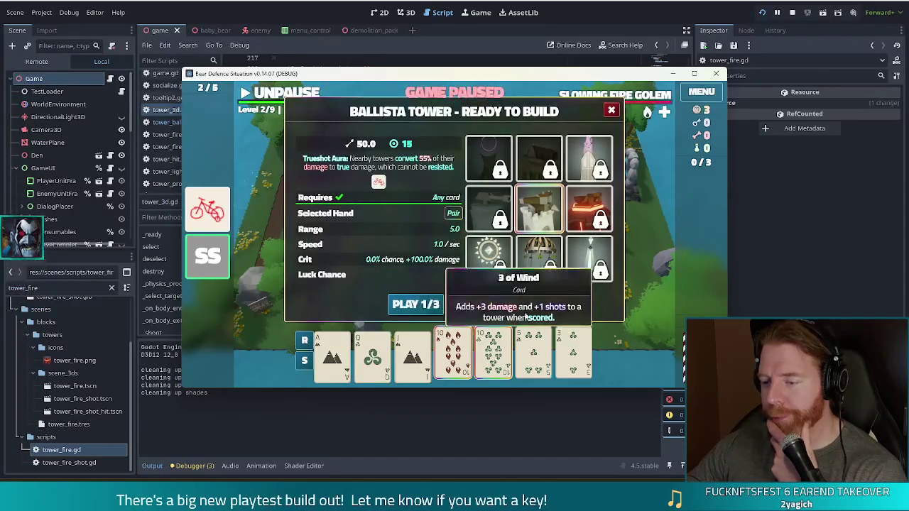
{"action": "left_click", "coordinate": [425, 307]}
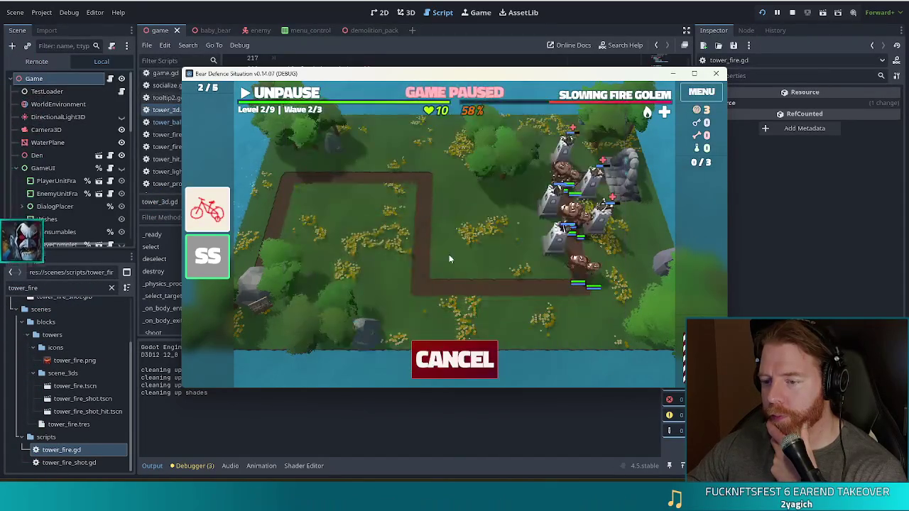
{"action": "left_click", "coordinate": [522, 277]}
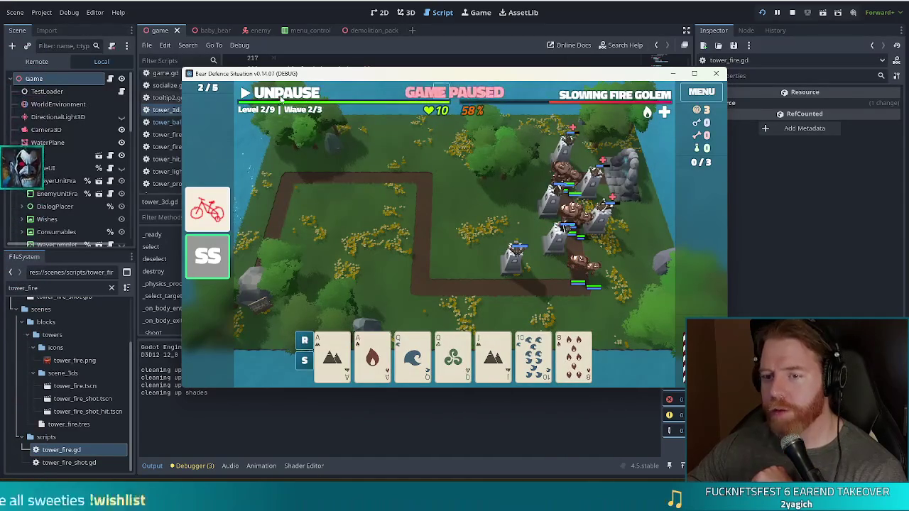
{"action": "left_click", "coordinate": [282, 96]}
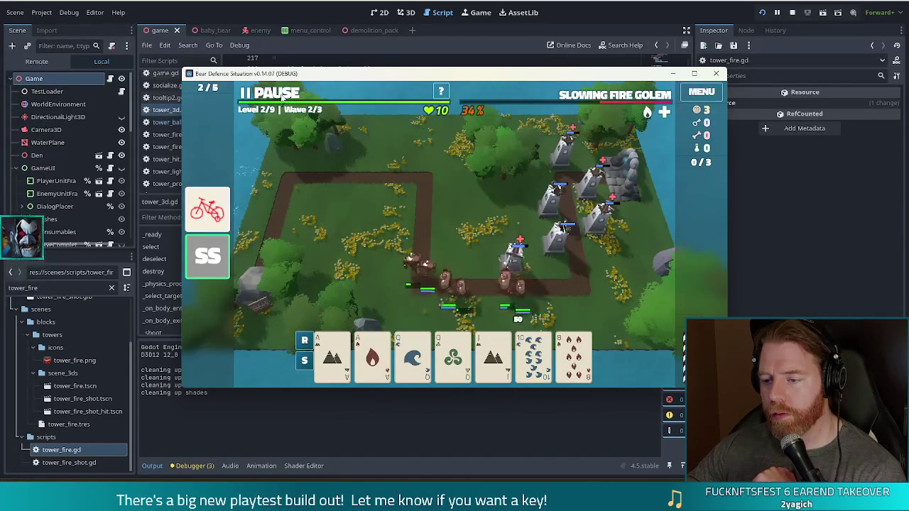
Check a ballista tower's info panel twice while wave 2 finishes
{"action": "left_click", "coordinate": [541, 192]}
{"action": "left_click", "coordinate": [541, 191]}
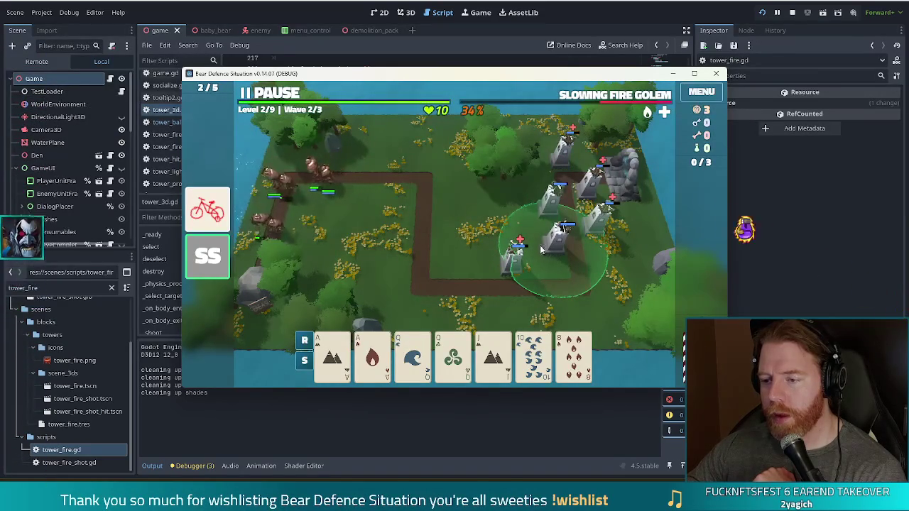
{"action": "left_click", "coordinate": [540, 181]}
{"action": "left_click", "coordinate": [482, 205]}
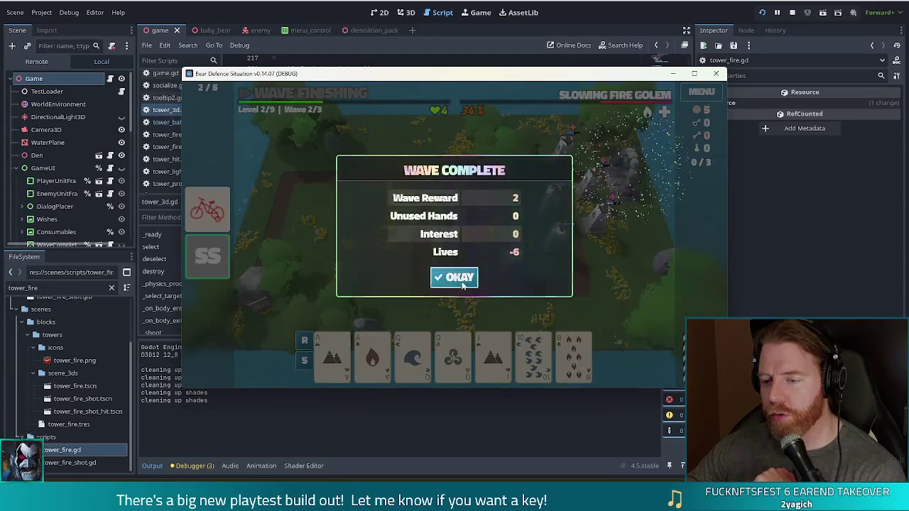
Pause wave 3 to view a ballista tower's stats, then bring the tower_3d.gd editor forward
{"action": "left_click", "coordinate": [458, 277]}
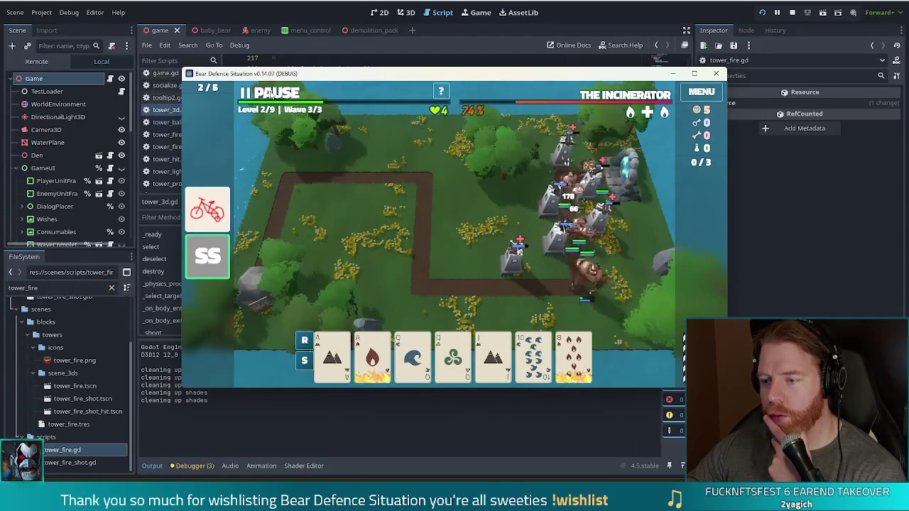
{"action": "left_click", "coordinate": [271, 94]}
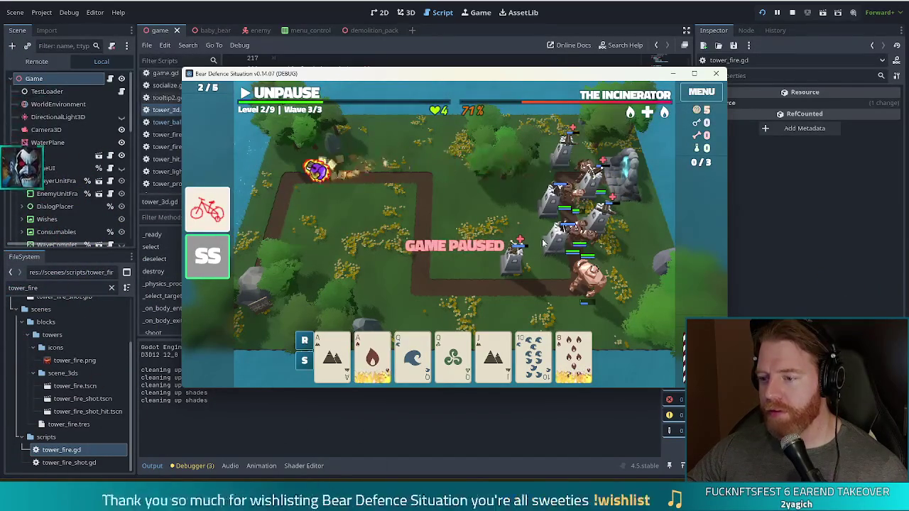
{"action": "left_click", "coordinate": [553, 253]}
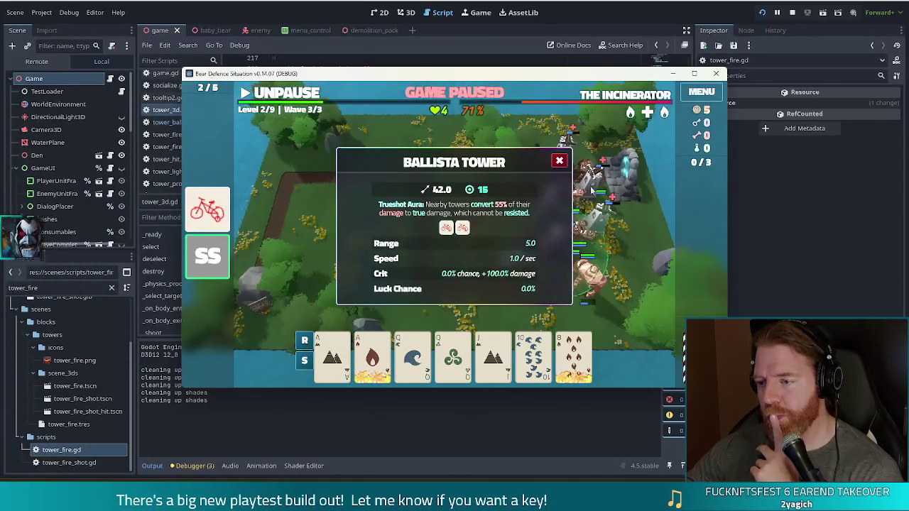
{"action": "left_click", "coordinate": [559, 162]}
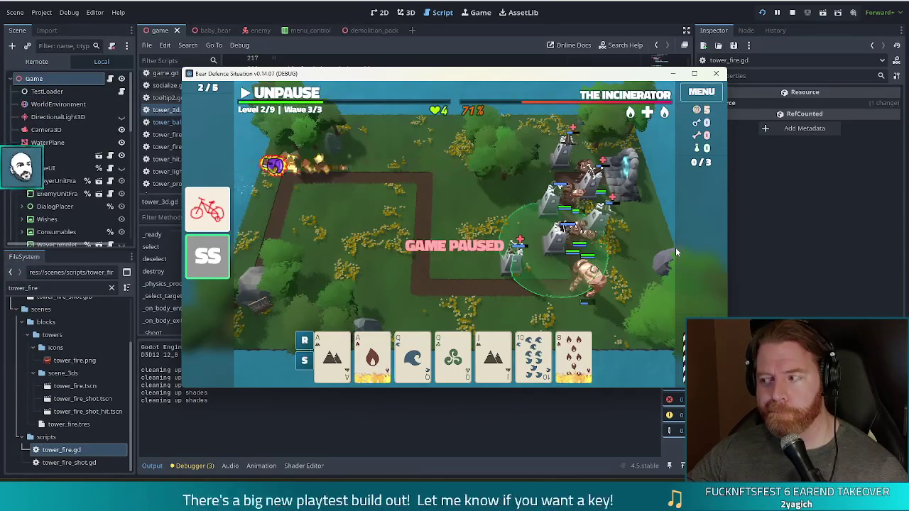
{"action": "left_click", "coordinate": [672, 73]}
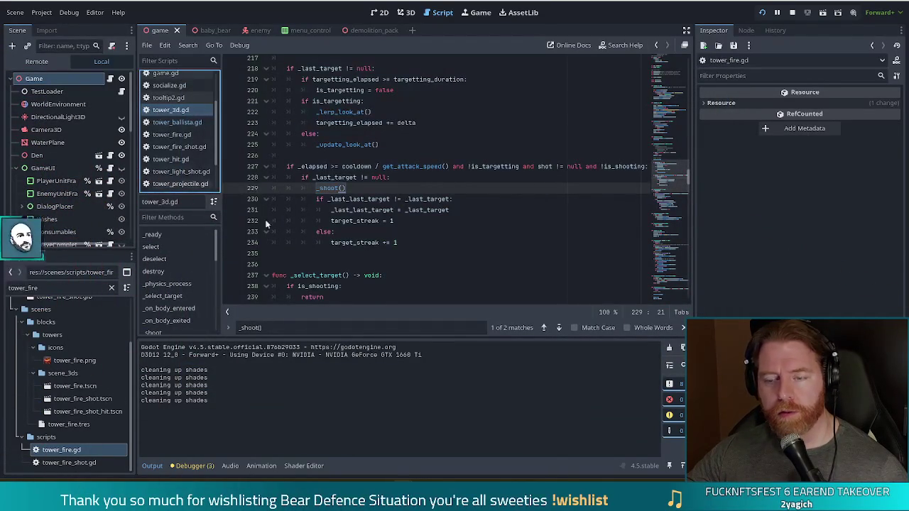
Jump to the is_shooting check, then pick a tower's CollisionShape3D via the Game workspace's 3D selection
{"action": "left_click", "coordinate": [333, 285]}
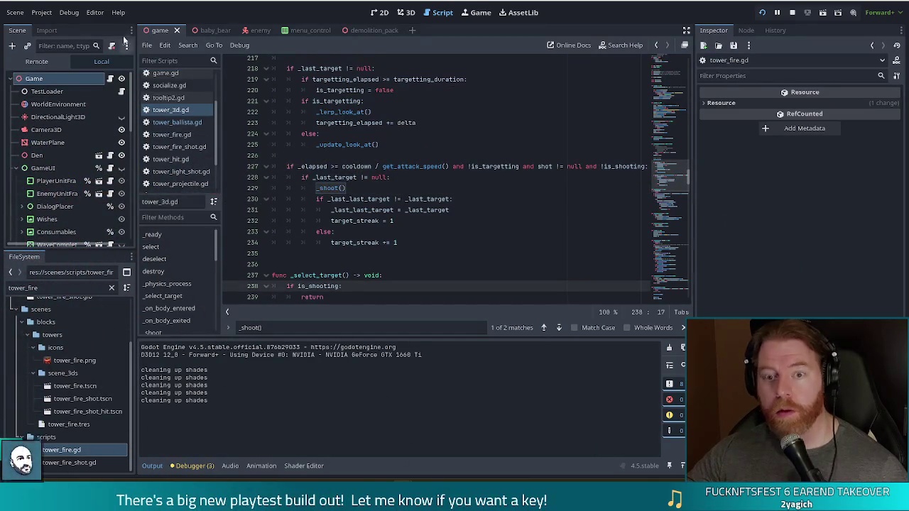
{"action": "left_click", "coordinate": [477, 12]}
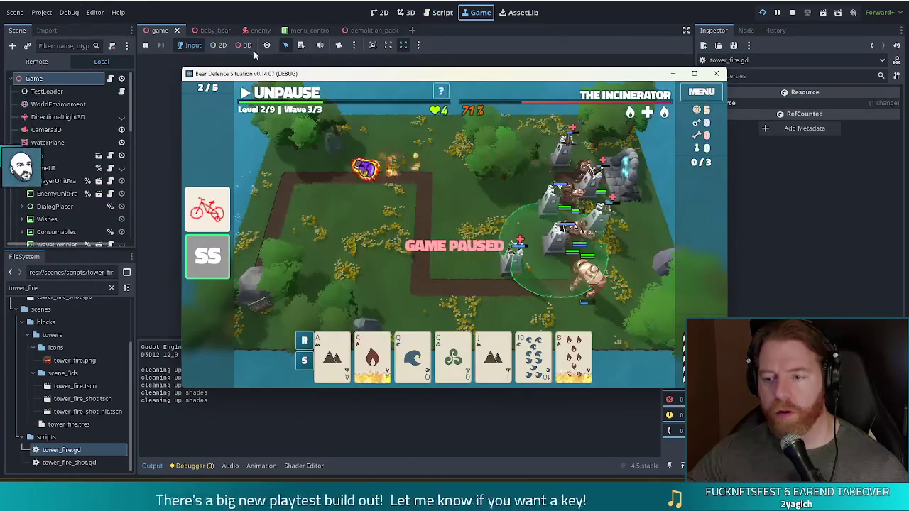
{"action": "left_click", "coordinate": [242, 45]}
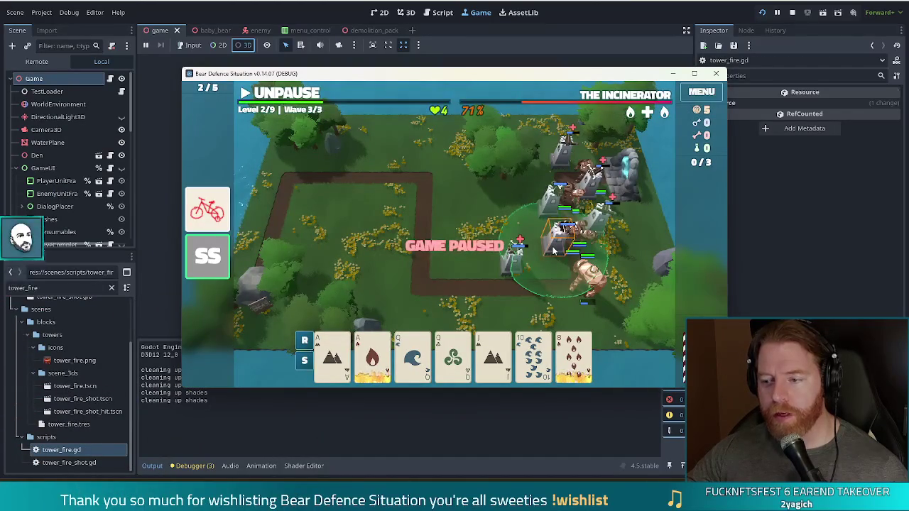
{"action": "left_click", "coordinate": [553, 250]}
{"action": "mouse_move", "coordinate": [594, 74]}
{"action": "left_mouse_down"}
{"action": "mouse_move", "coordinate": [560, 75]}
{"action": "mouse_move", "coordinate": [518, 48]}
{"action": "left_mouse_up"}
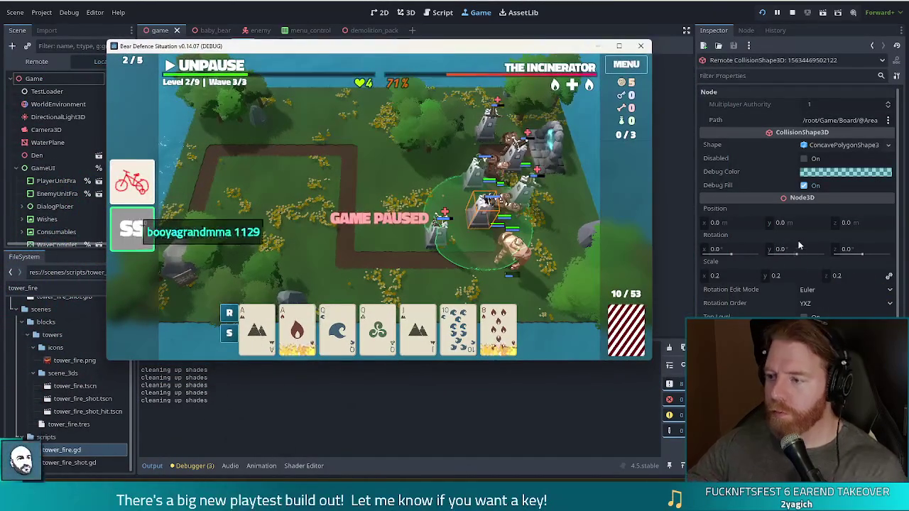
{"action": "left_click", "coordinate": [900, 137]}
{"action": "scroll", "coordinate": [887, 213], "scroll_direction": "down", "scroll_amount": 2}
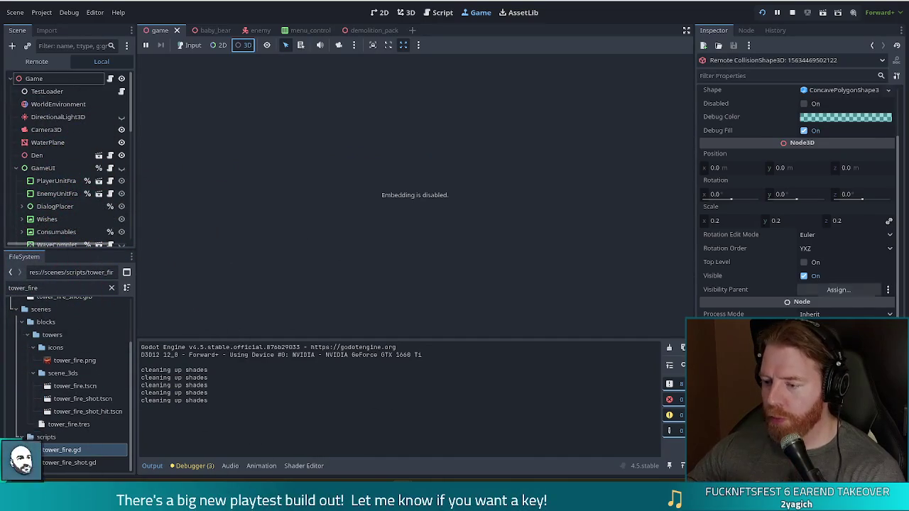
{"action": "scroll", "coordinate": [901, 229], "scroll_direction": "up", "scroll_amount": 2}
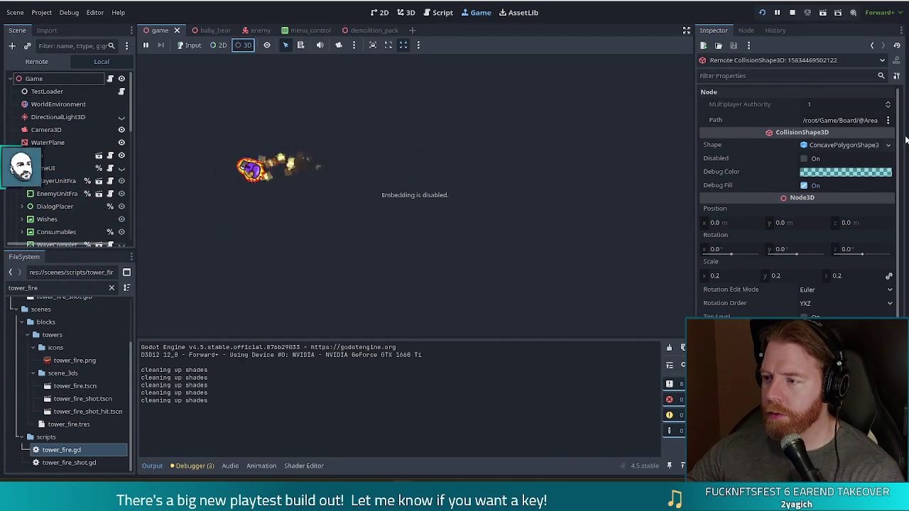
{"action": "left_click", "coordinate": [53, 62]}
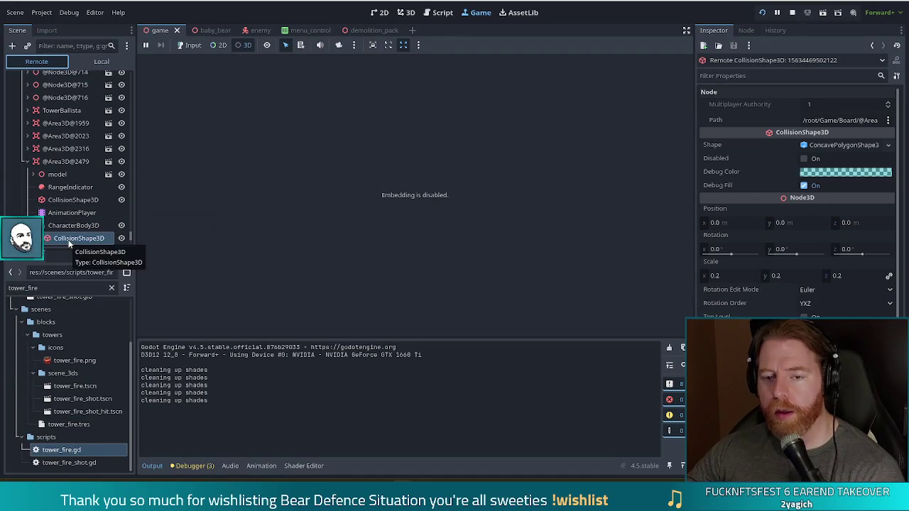
{"action": "left_click", "coordinate": [67, 162]}
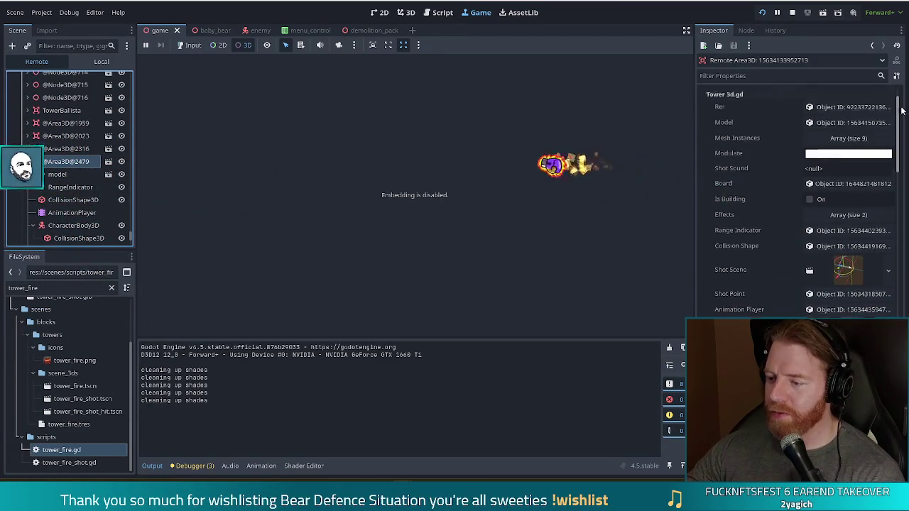
{"action": "left_click_drag", "start_coordinate": [903, 114], "coordinate": [902, 149]}
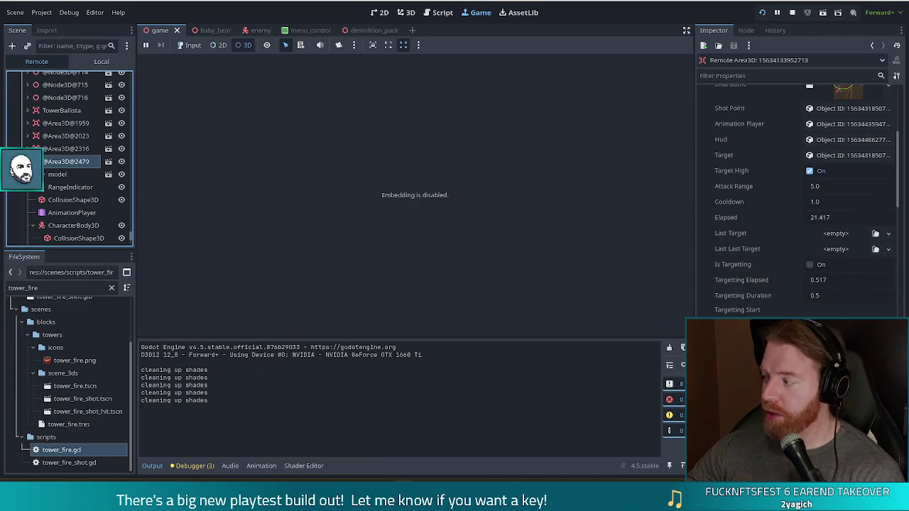
{"action": "scroll", "coordinate": [795, 213], "scroll_direction": "down", "scroll_amount": 5}
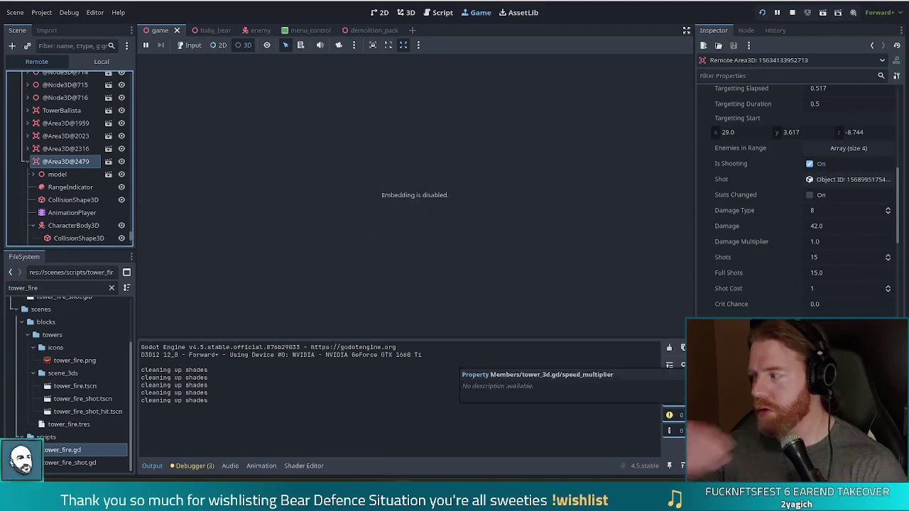